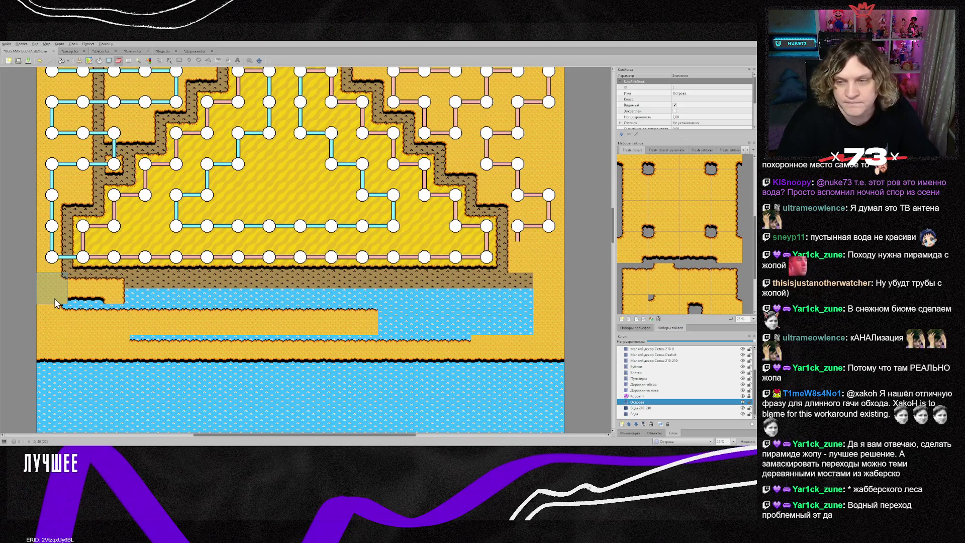
- Pick a water tile and paint over the sand strip between the lakes and the left-shore sand block
scroll(691, 283, down, 1)
click(727, 274)
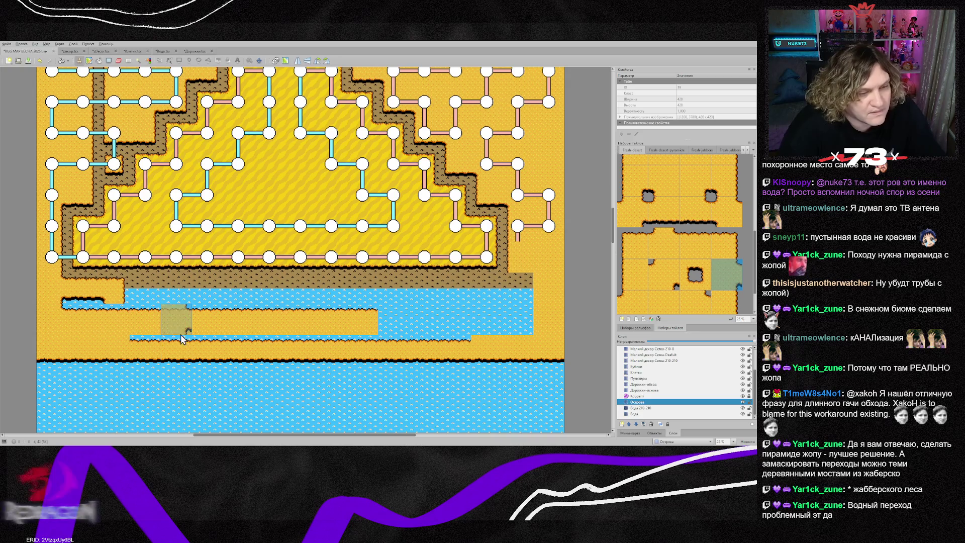
mouse_move(375, 324)
mouse_down()
mouse_move(108, 335)
mouse_move(136, 344)
mouse_move(503, 344)
mouse_up()
mouse_move(312, 339)
mouse_down()
mouse_move(104, 351)
mouse_move(55, 339)
mouse_move(83, 327)
mouse_move(58, 332)
mouse_up()
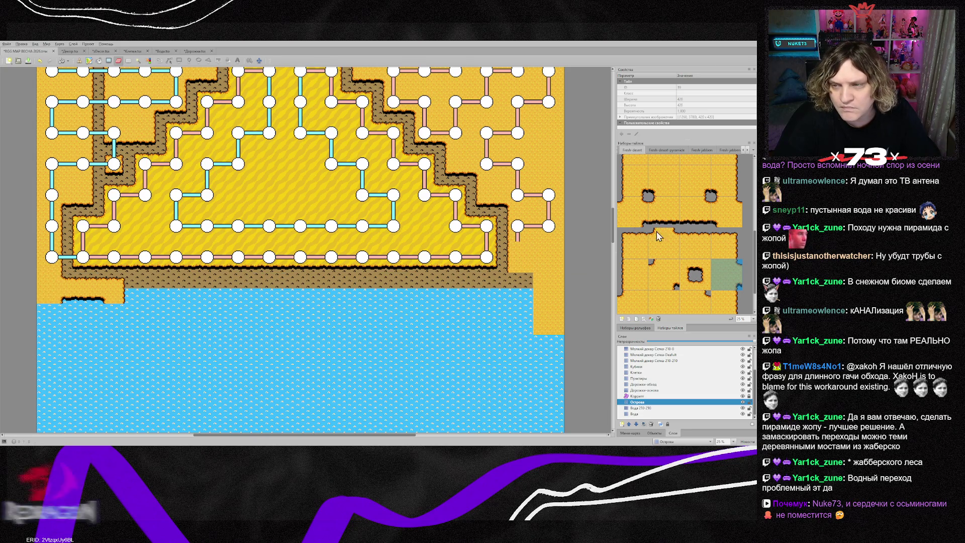
- Place a shore corner tile on the lower-left shore, then sample and select further shore edge tiles
scroll(671, 242, down, 2)
scroll(687, 278, up, 5)
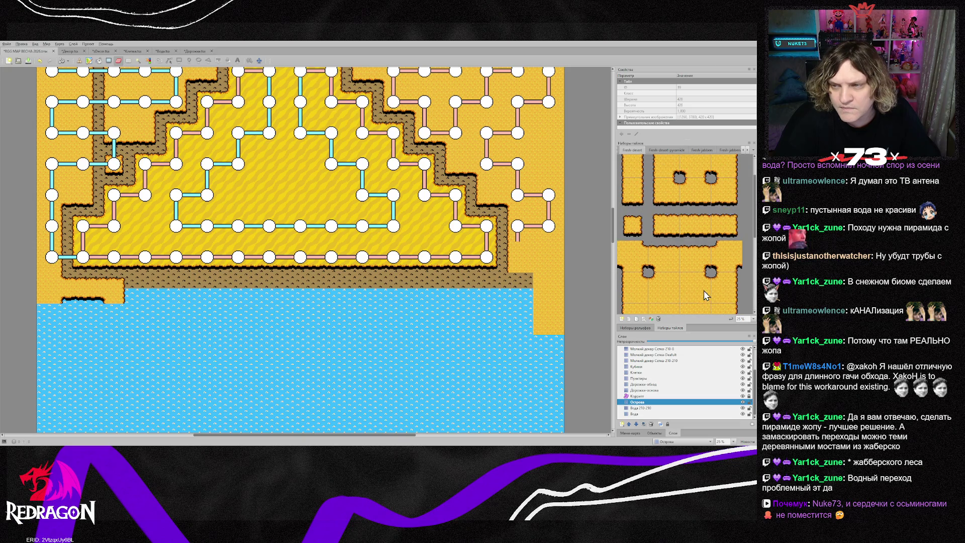
click(658, 194)
click(52, 296)
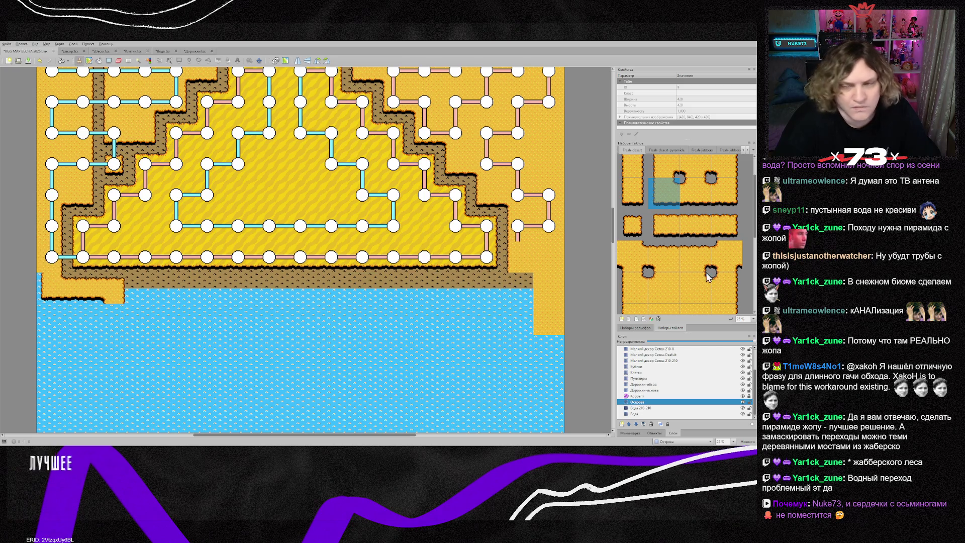
scroll(729, 254, down, 1)
click(732, 280)
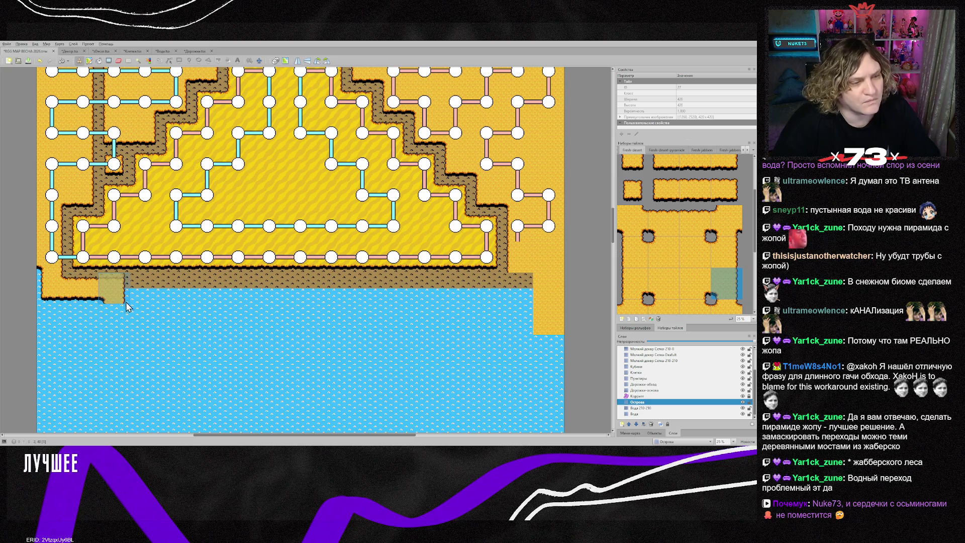
right_click(83, 292)
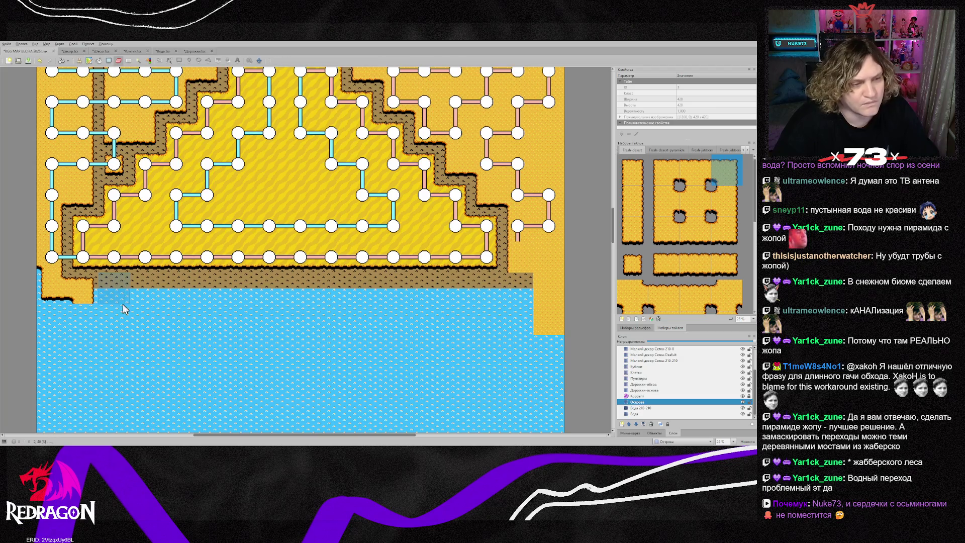
scroll(684, 296, down, 3)
scroll(683, 294, down, 3)
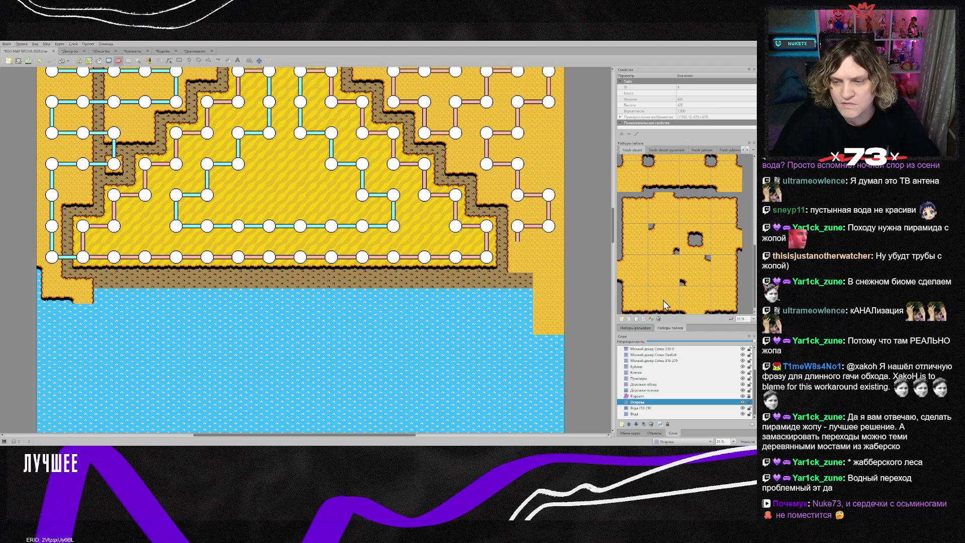
click(634, 297)
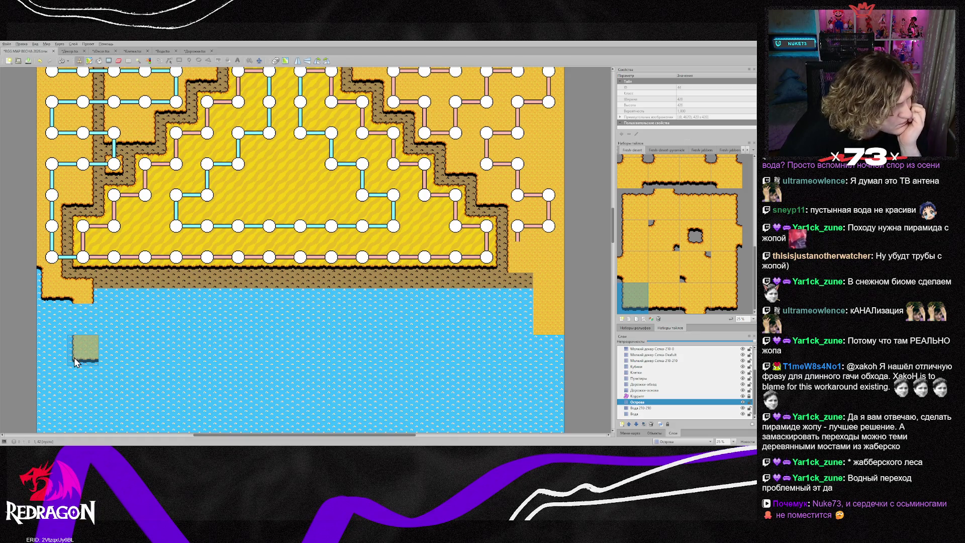
- Stamp sand tiles below the left shore into the water, trying several sand edge tiles
click(72, 372)
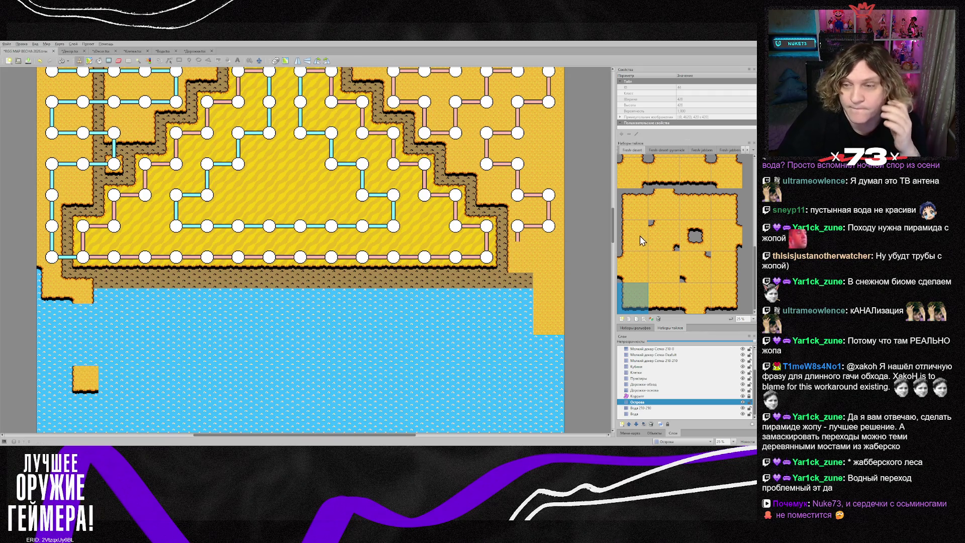
scroll(689, 246, up, 3)
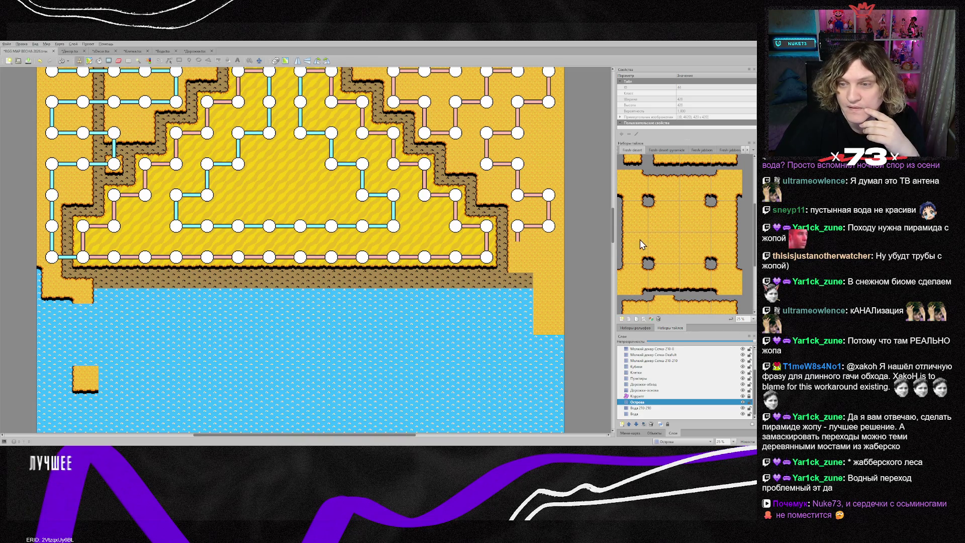
scroll(654, 236, up, 2)
click(636, 252)
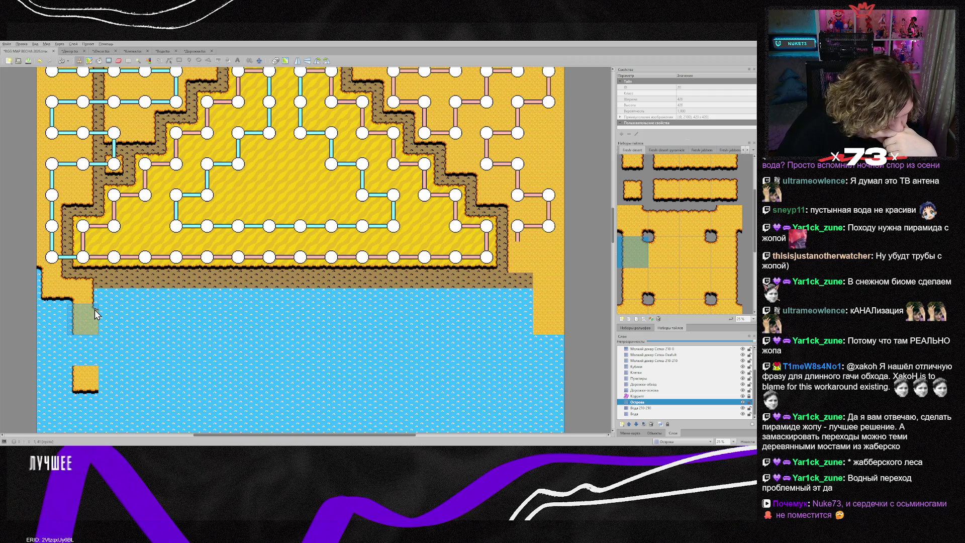
click(95, 310)
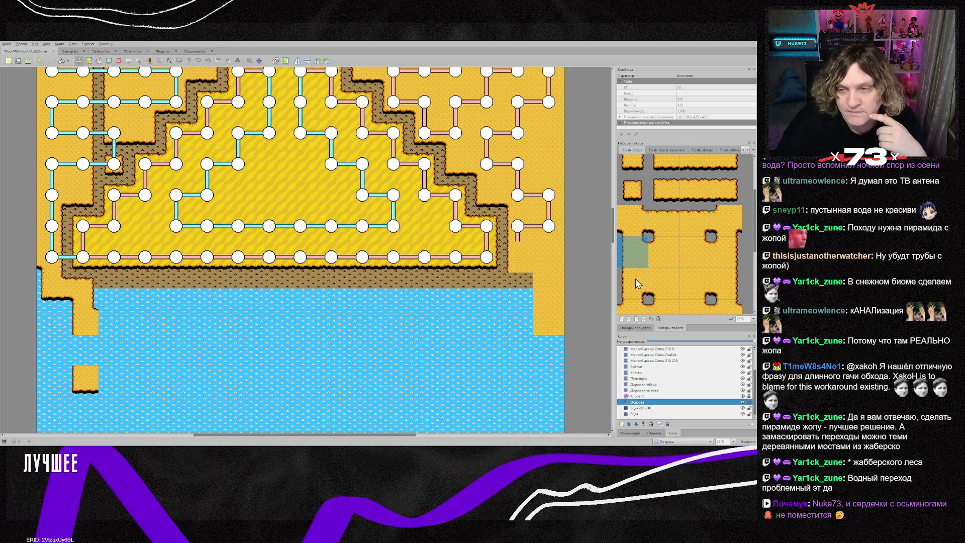
click(642, 291)
scroll(642, 291, down, 3)
click(634, 237)
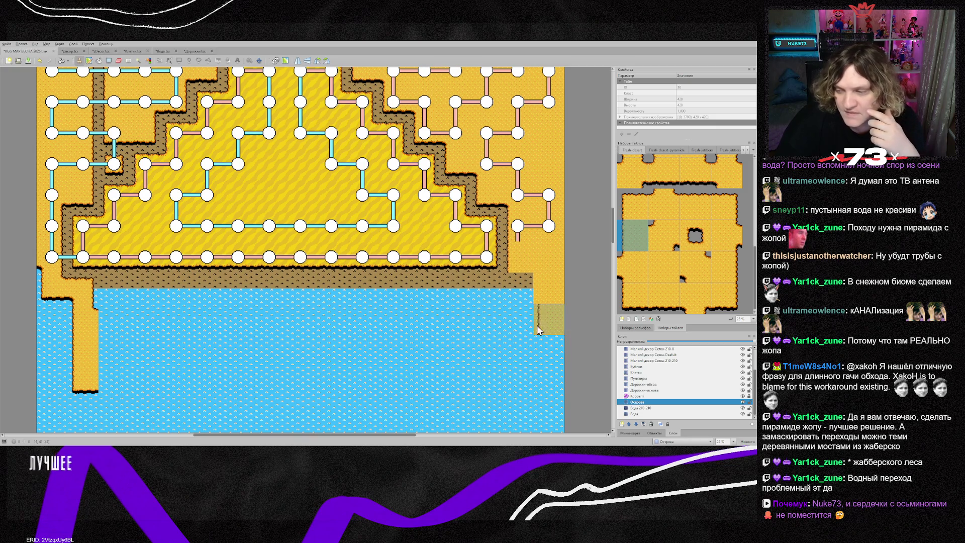
scroll(465, 334, down, 4)
scroll(465, 334, down, 4)
scroll(459, 338, up, 8)
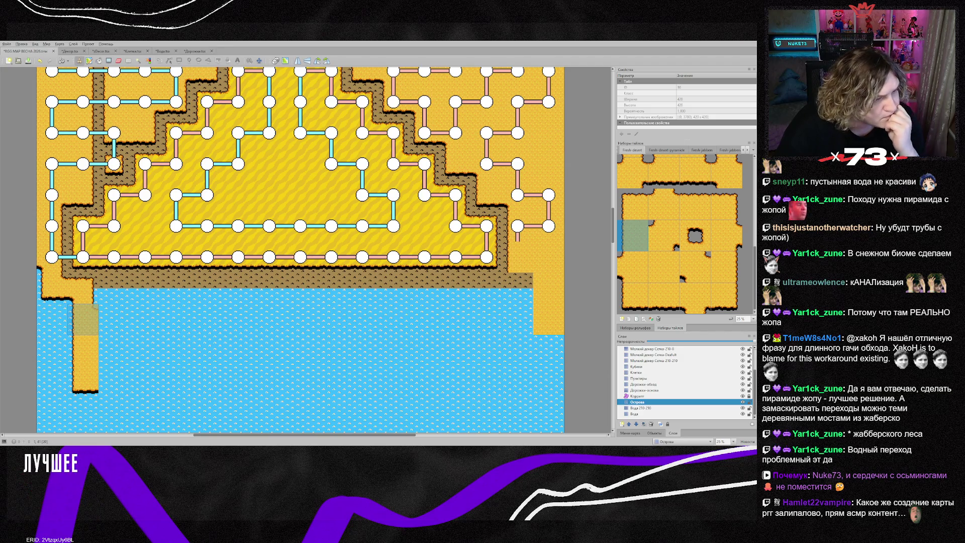
- Add sand end tiles at the left edge and at the foot of the strip
click(85, 319)
click(632, 298)
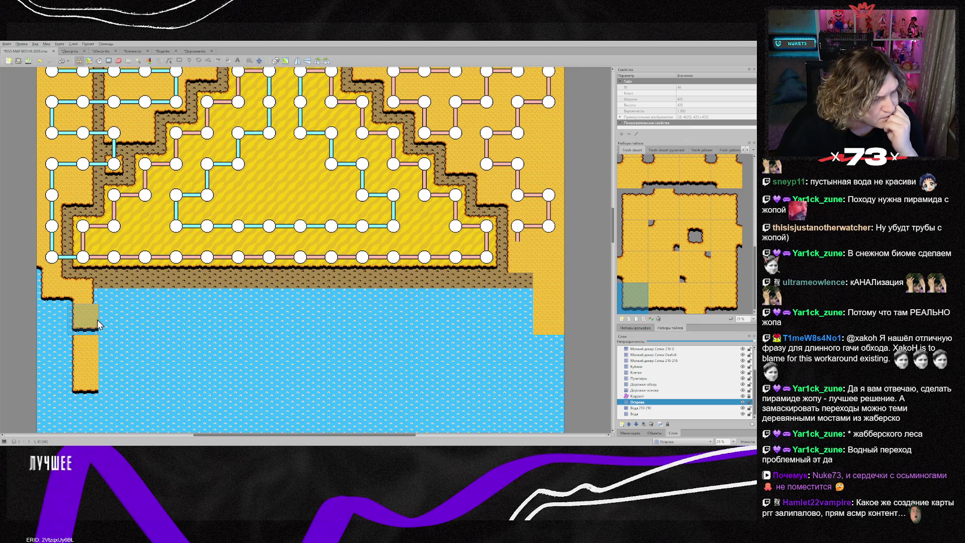
scroll(668, 281, up, 5)
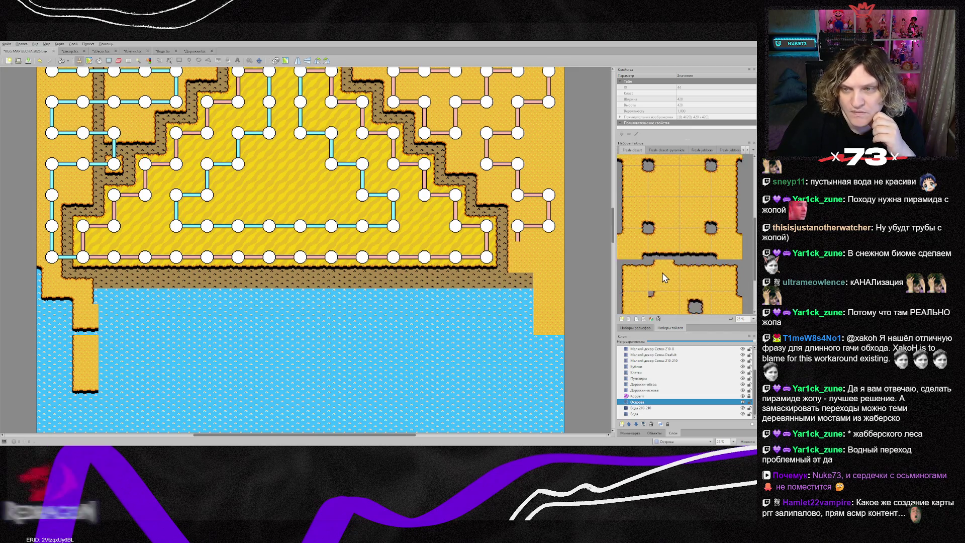
click(659, 200)
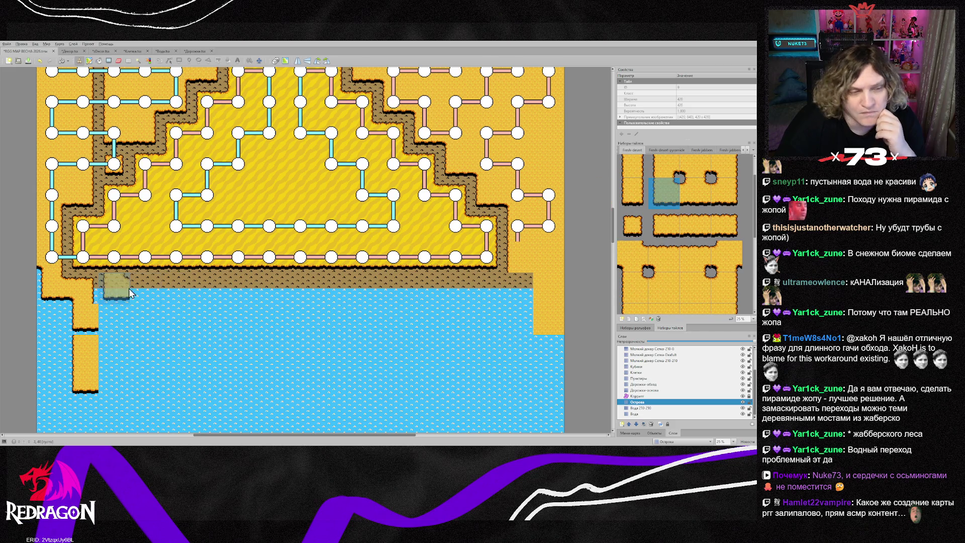
right_click(86, 379)
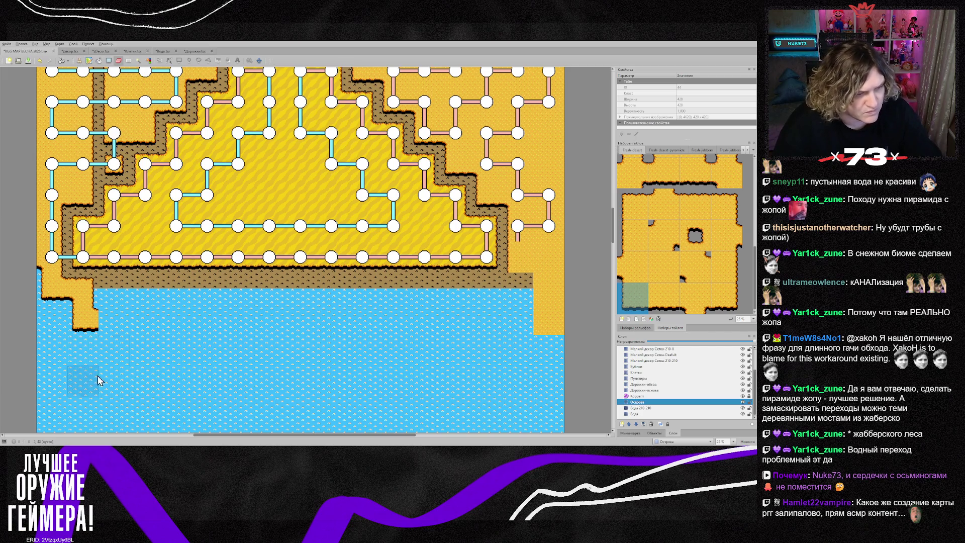
key(b)
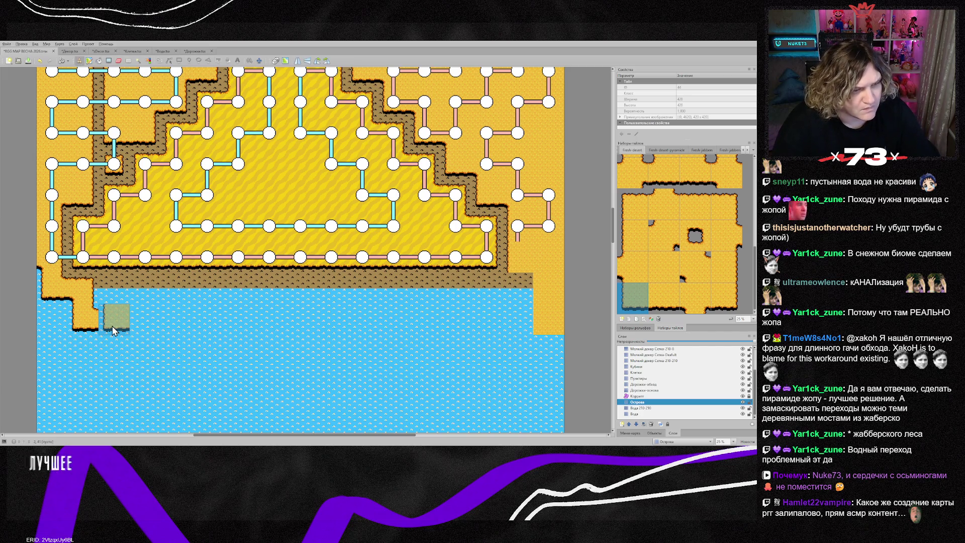
click(666, 300)
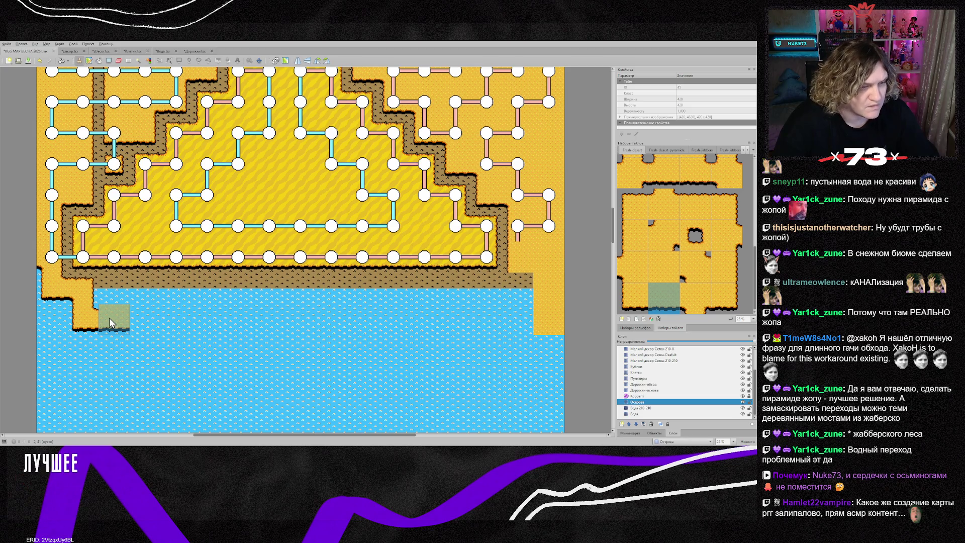
click(114, 346)
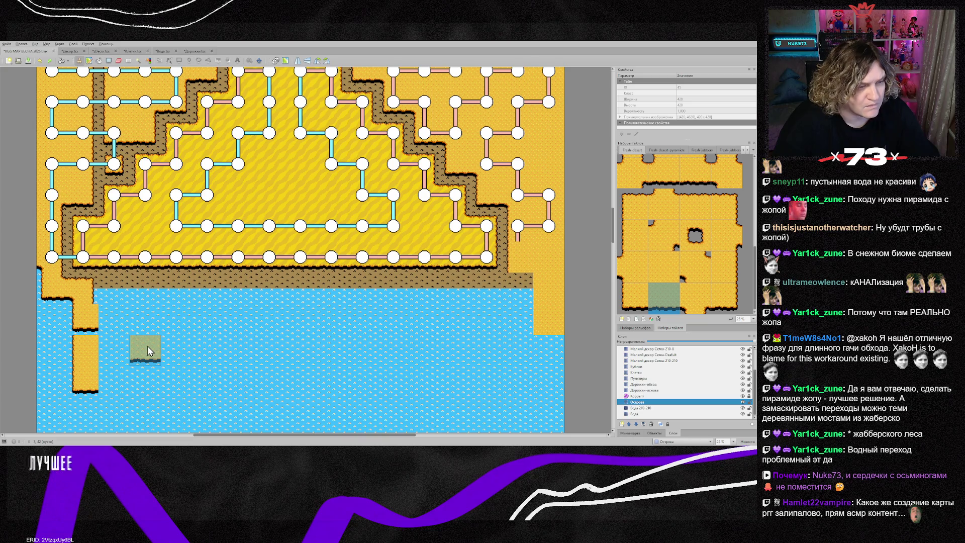
- Fix the water gap, extend the sand strip two tiles right, and fill the joining corner
right_click(83, 382)
click(92, 355)
click(85, 384)
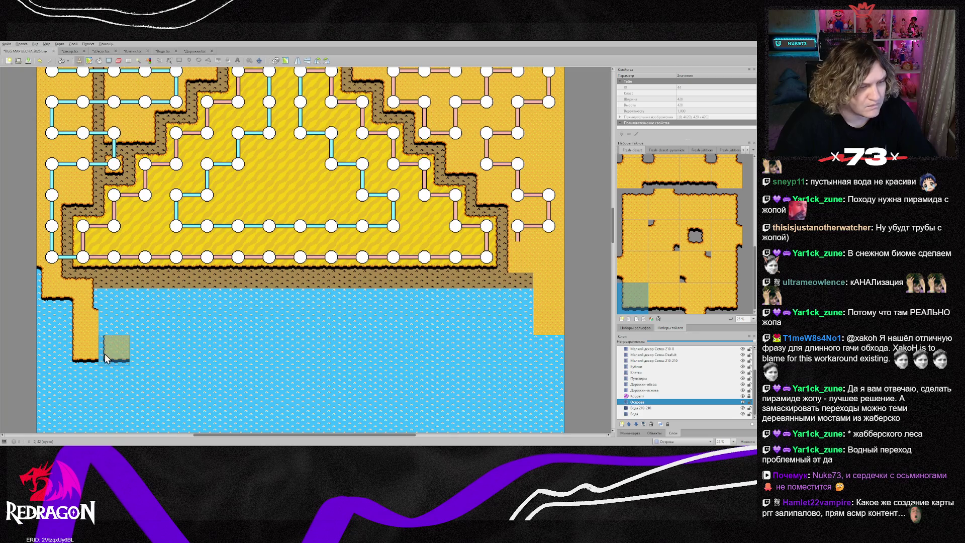
right_click(86, 349)
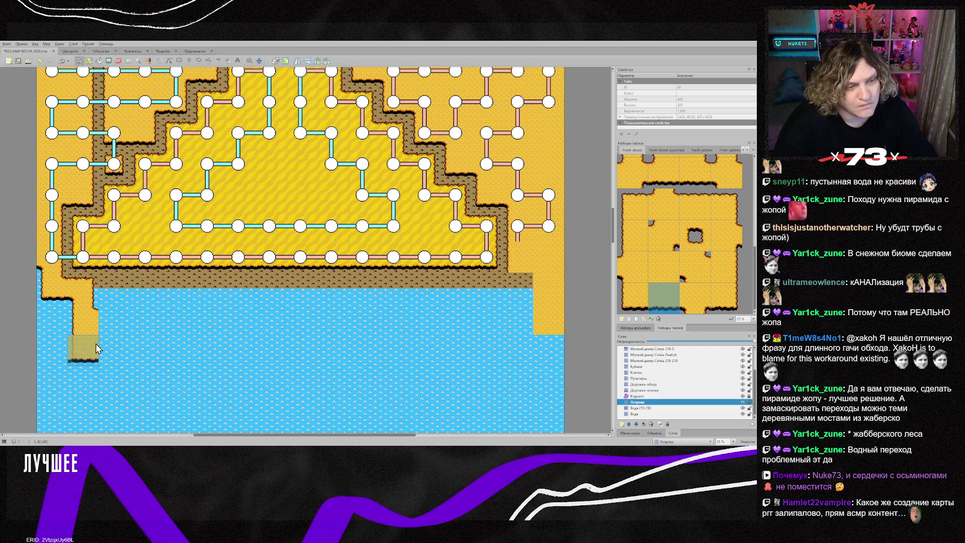
drag(107, 350, 189, 354)
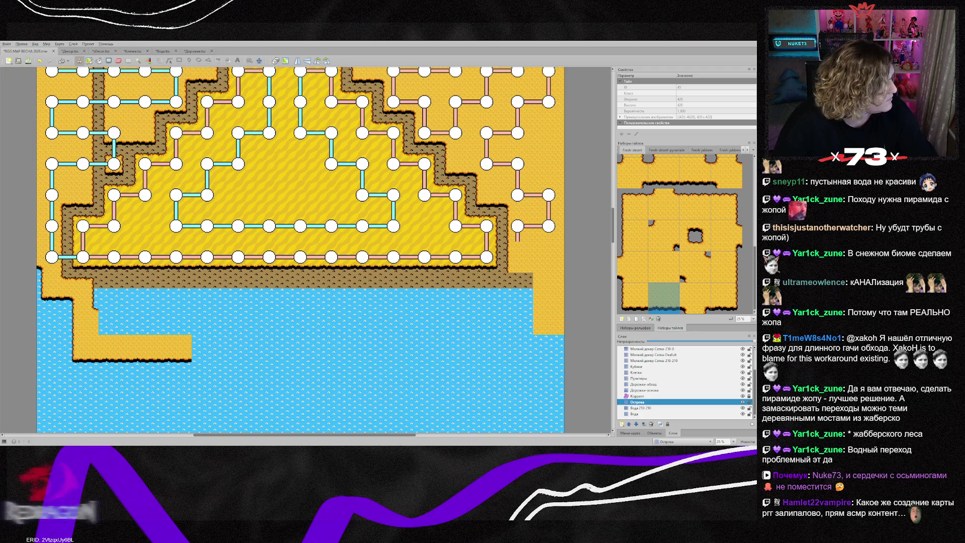
click(83, 354)
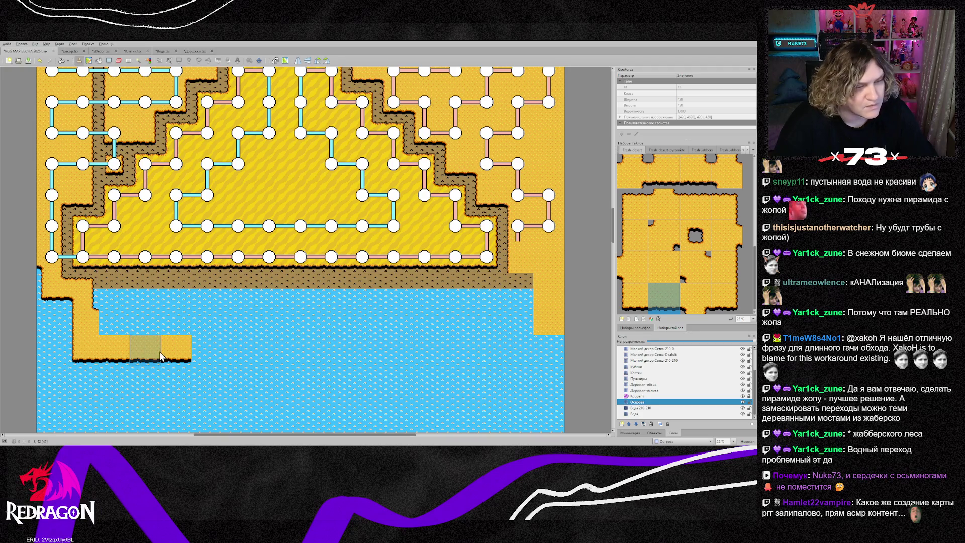
- Extend the bottom sand strip two more tiles to the right
click(222, 358)
click(726, 301)
click(241, 352)
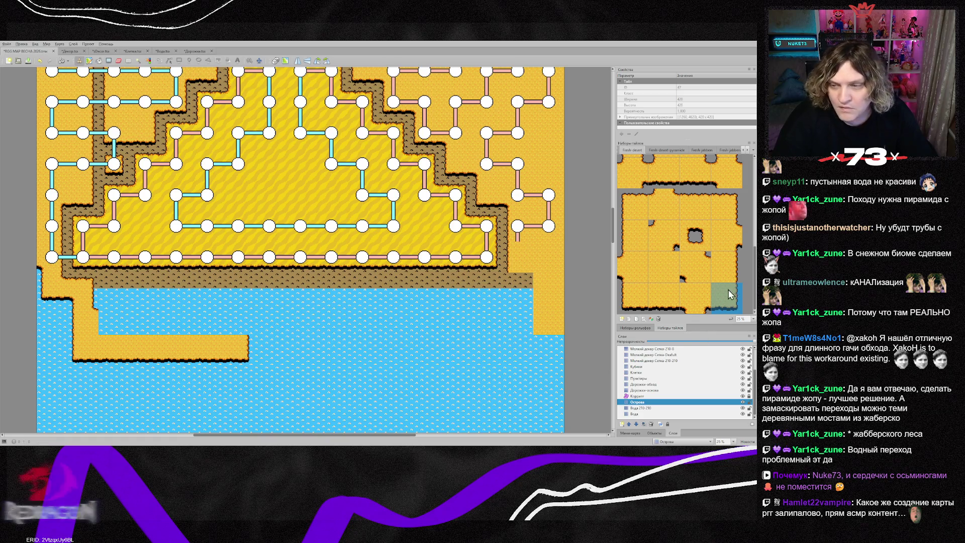
- Add a raised shore block at the strip's end using corner and bottom-right edge tiles
click(633, 204)
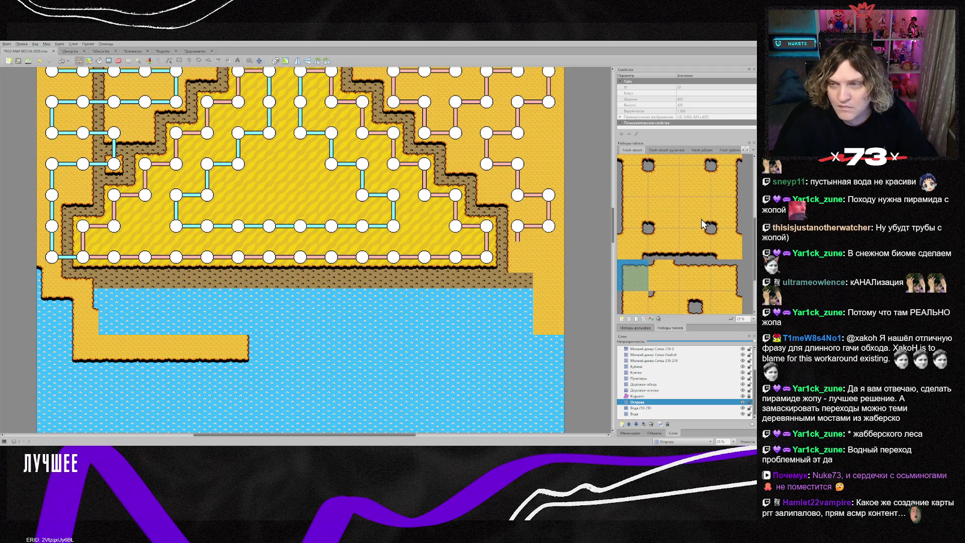
scroll(692, 274, down, 2)
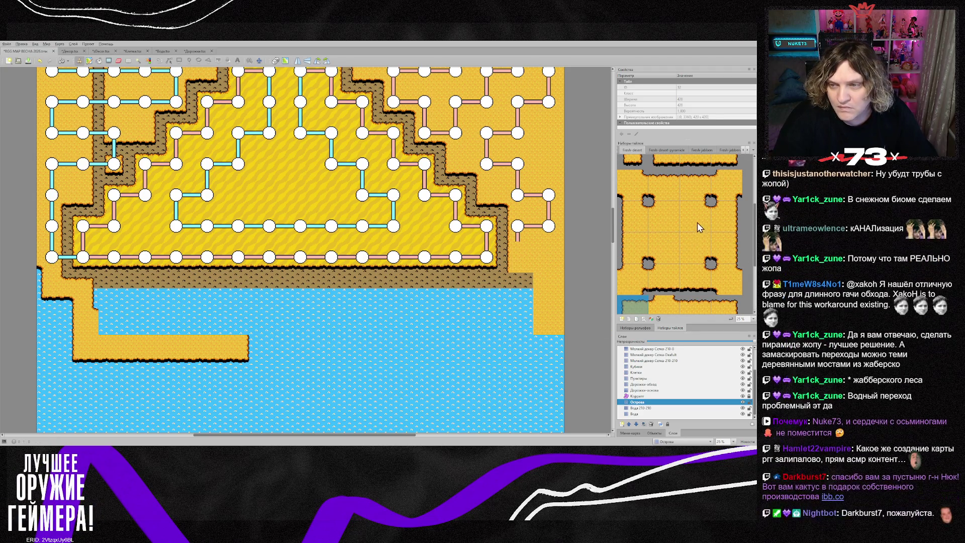
click(696, 246)
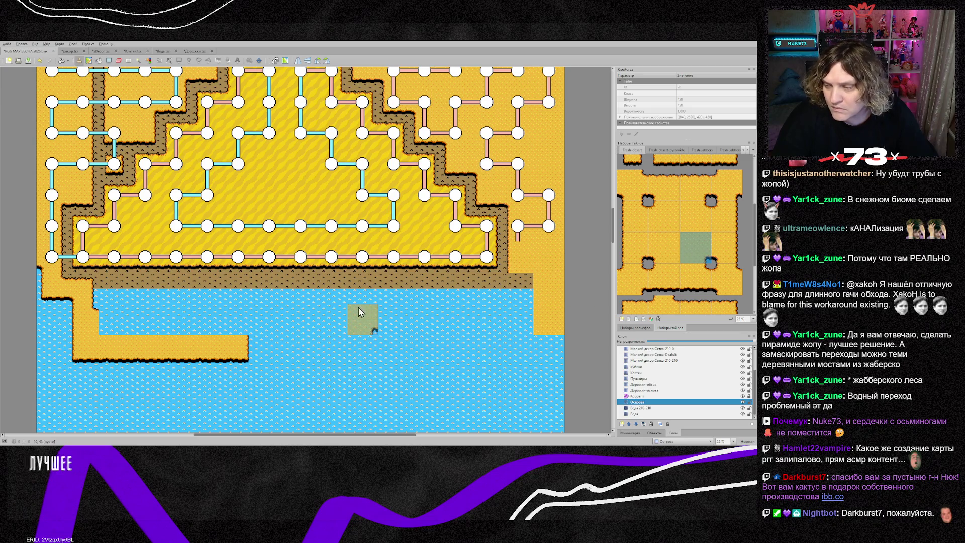
click(242, 316)
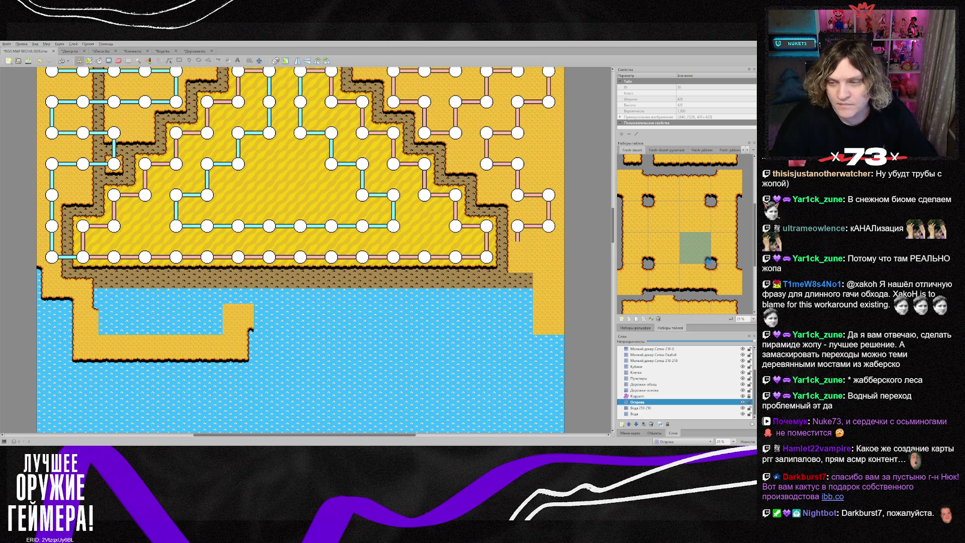
scroll(679, 234, down, 3)
click(726, 297)
click(266, 318)
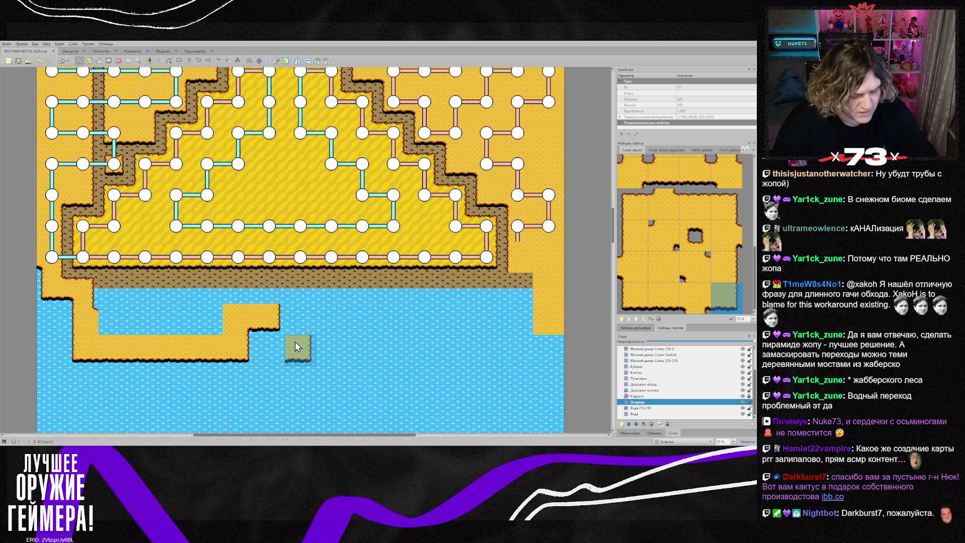
- Cut the sand island with Rectangular Select and paste it at a new spot in the lake
key(r)
drag(59, 316, 309, 363)
key(ctrl+x)
key(ctrl+v)
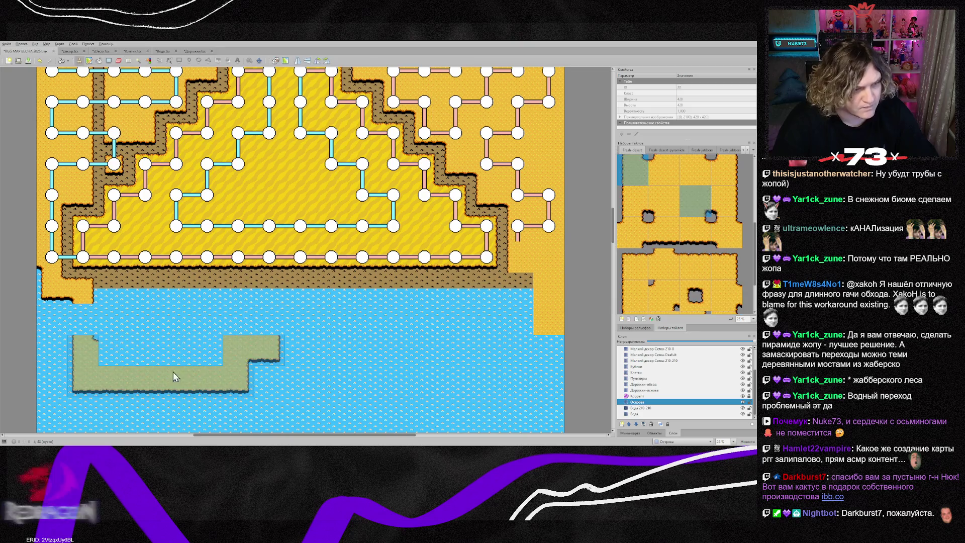
click(187, 378)
- Fill the water gap above the island and add sand tiles raising it upward
right_click(335, 360)
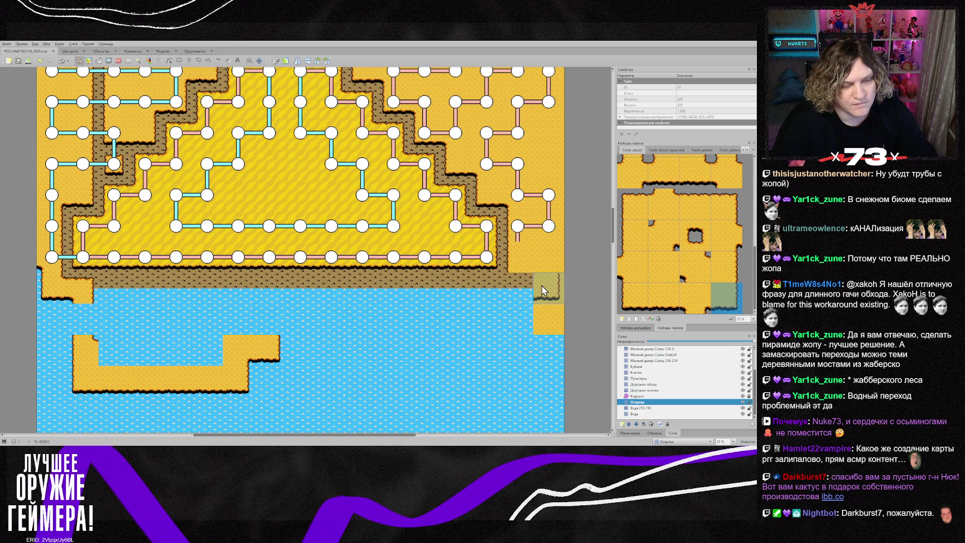
right_click(88, 355)
click(85, 314)
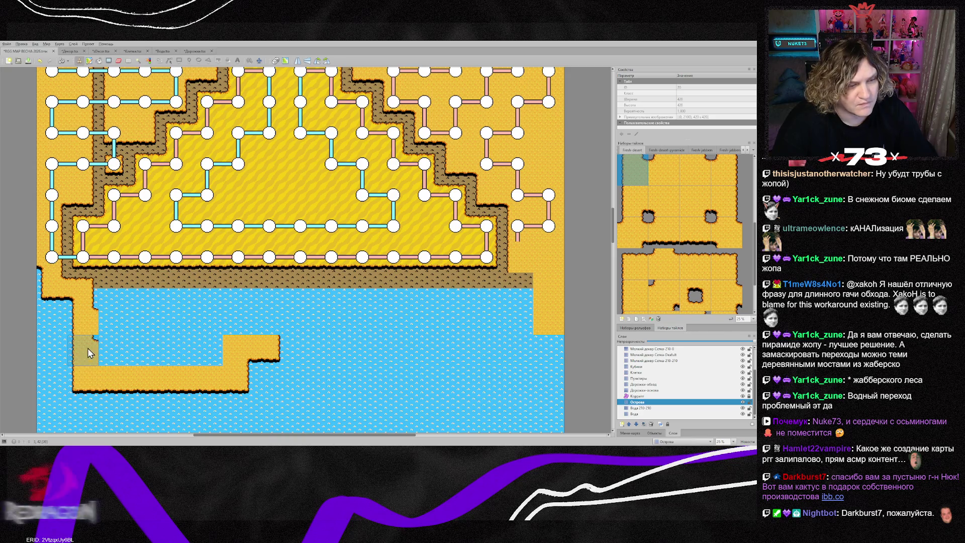
scroll(634, 260, down, 1)
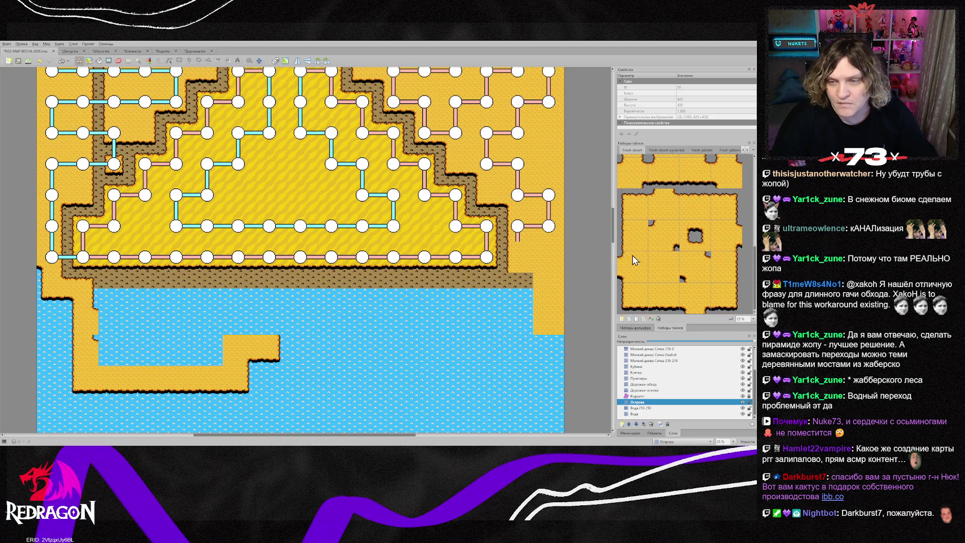
click(634, 239)
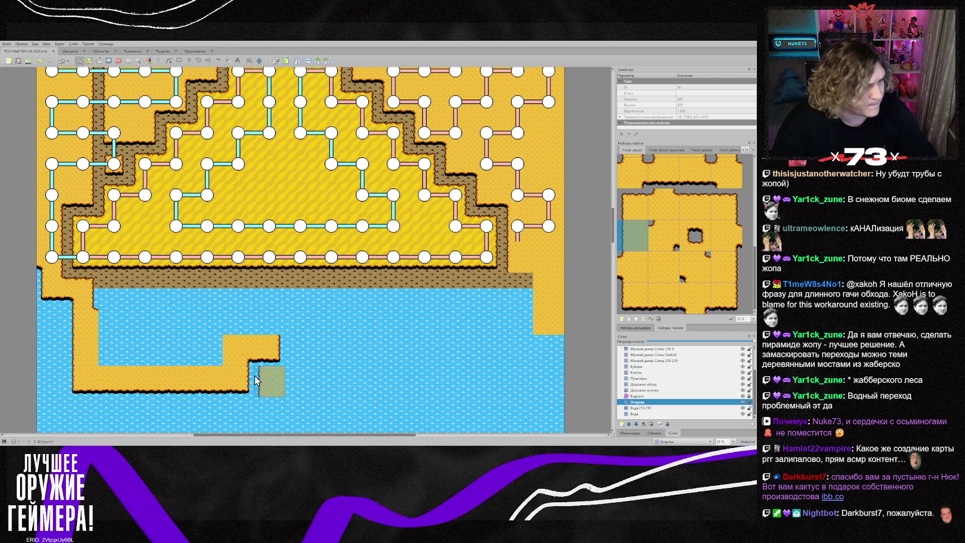
click(642, 215)
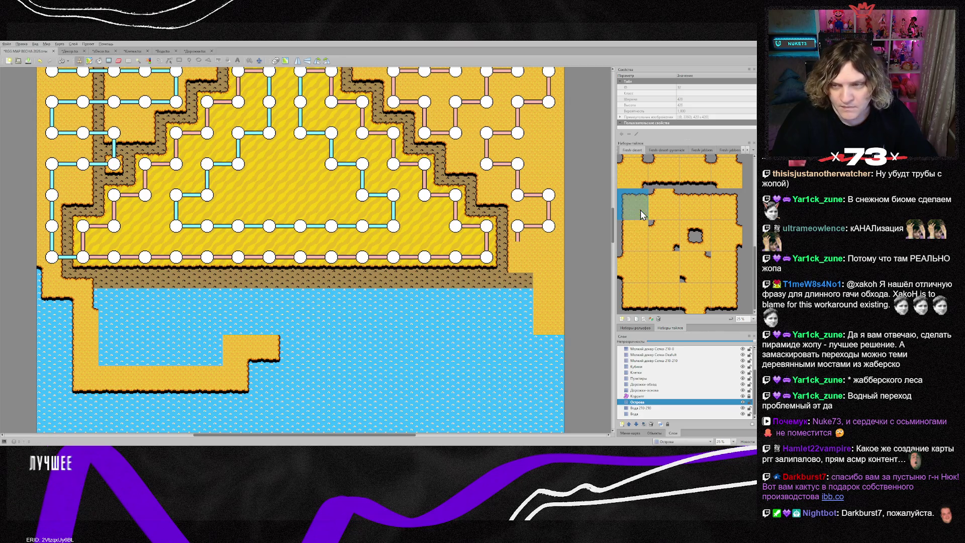
right_click(242, 351)
click(257, 321)
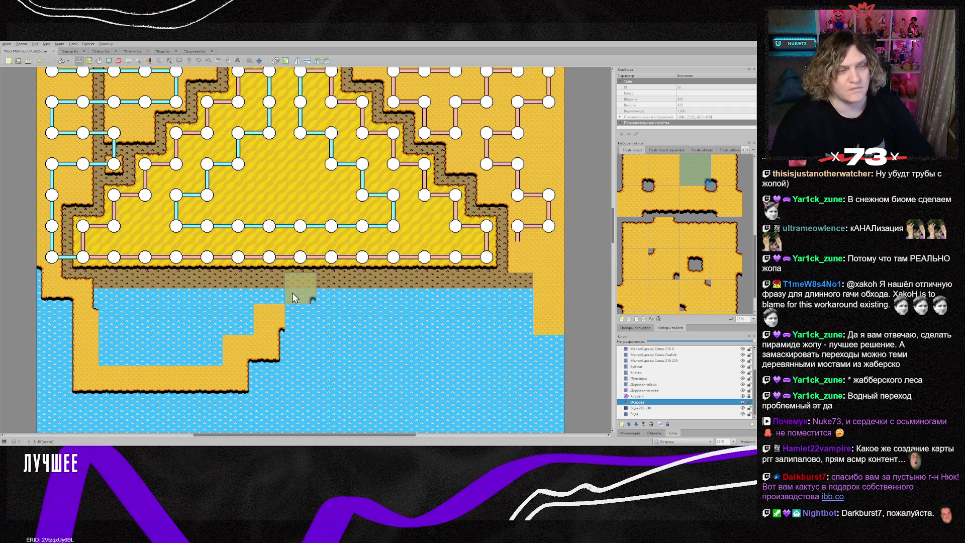
click(256, 309)
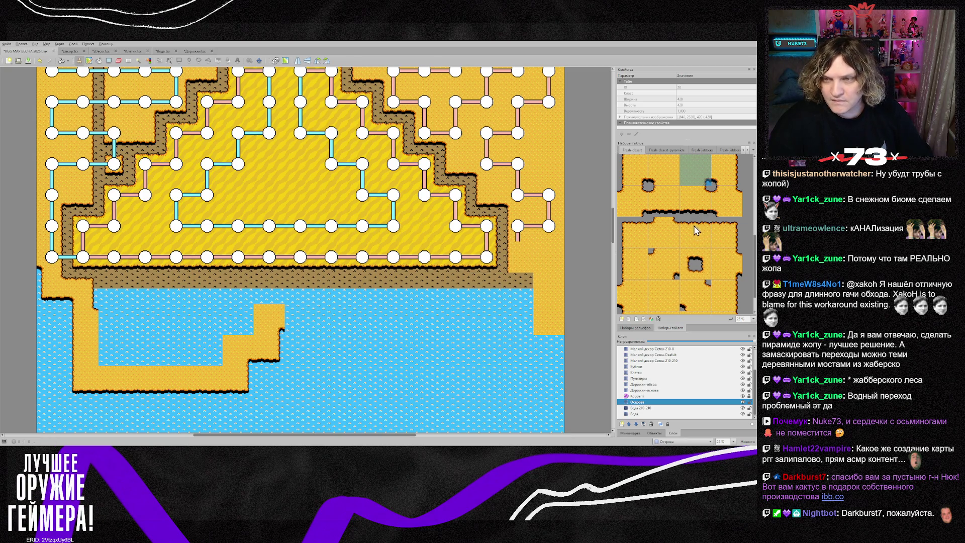
- Extend the island rightward with a sand edge tile, corner shore tiles and plain sand fill
scroll(693, 230, up, 1)
click(661, 215)
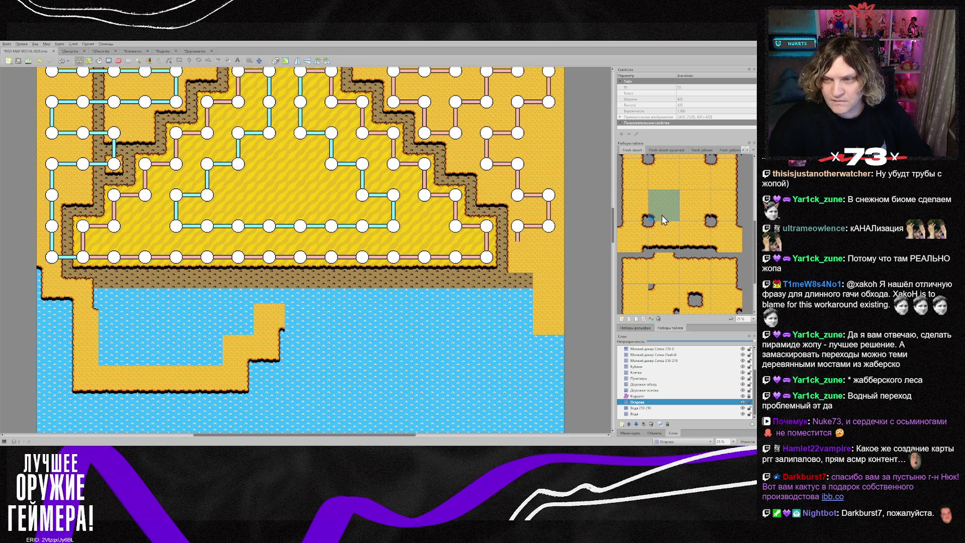
click(300, 320)
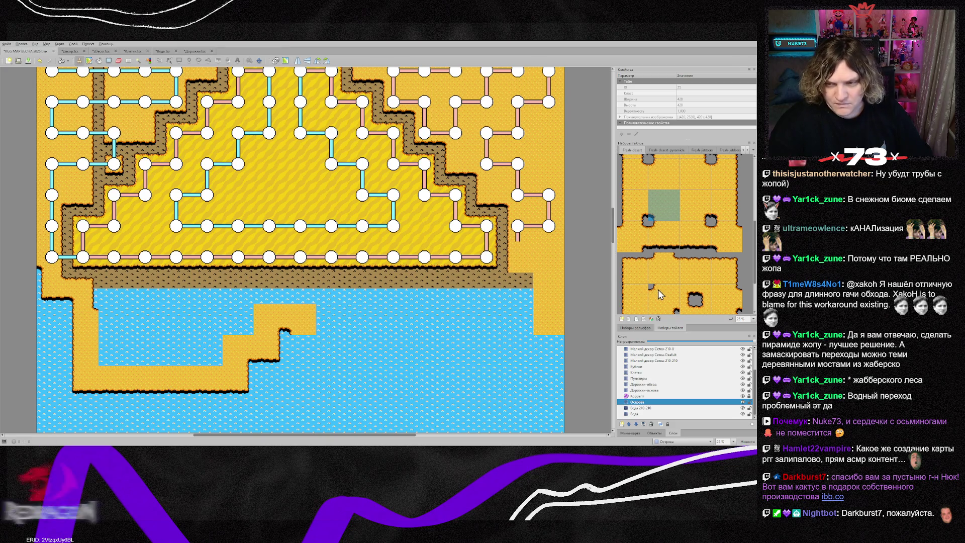
scroll(654, 290, down, 2)
click(638, 297)
click(310, 348)
click(334, 379)
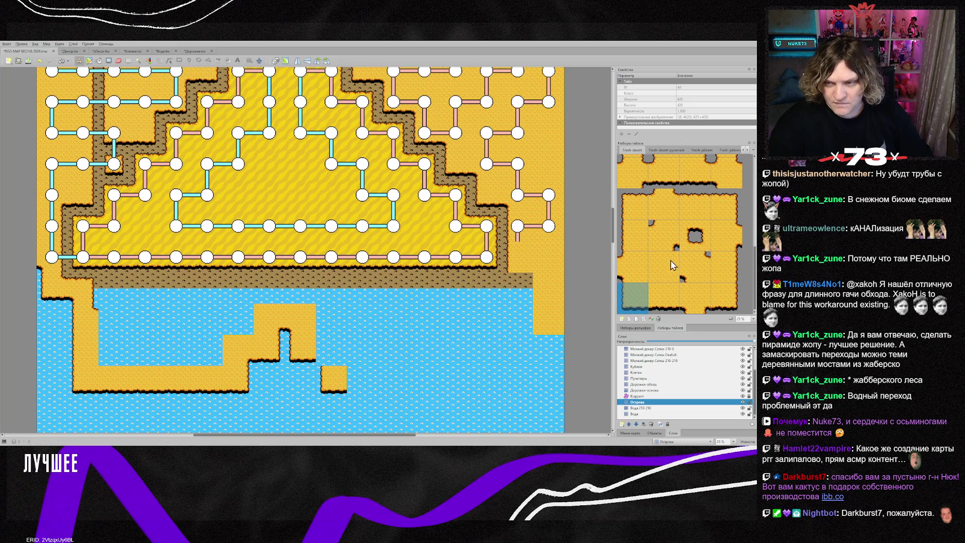
scroll(670, 260, up, 1)
right_click(301, 319)
click(332, 350)
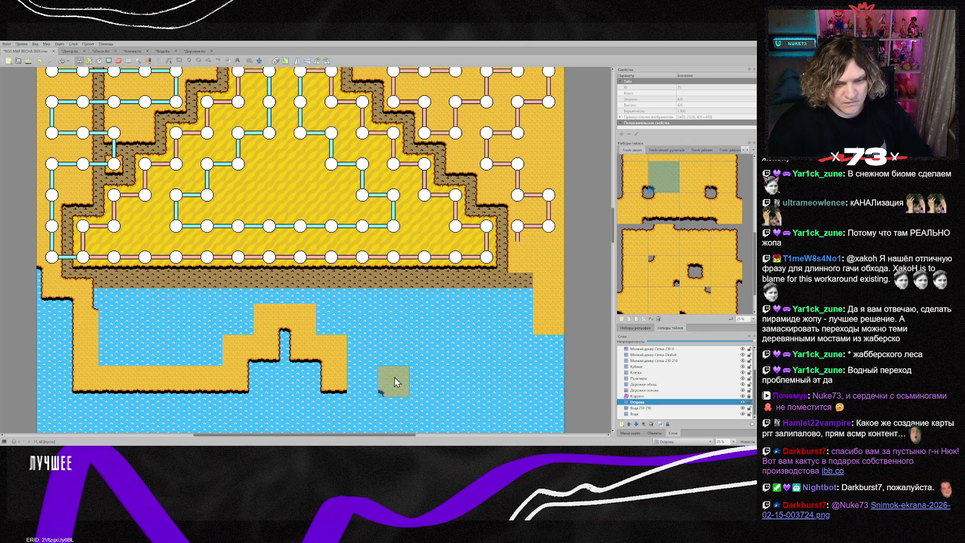
- Paint shoreline along the strip's bottom and round off its end with curved edge tiles
scroll(689, 303, down, 1)
click(664, 298)
drag(361, 384, 485, 391)
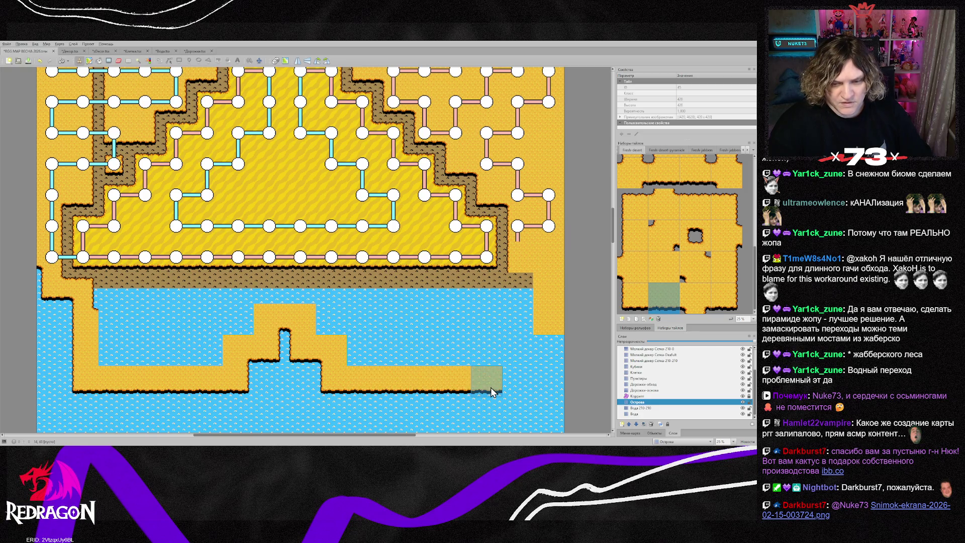
click(724, 298)
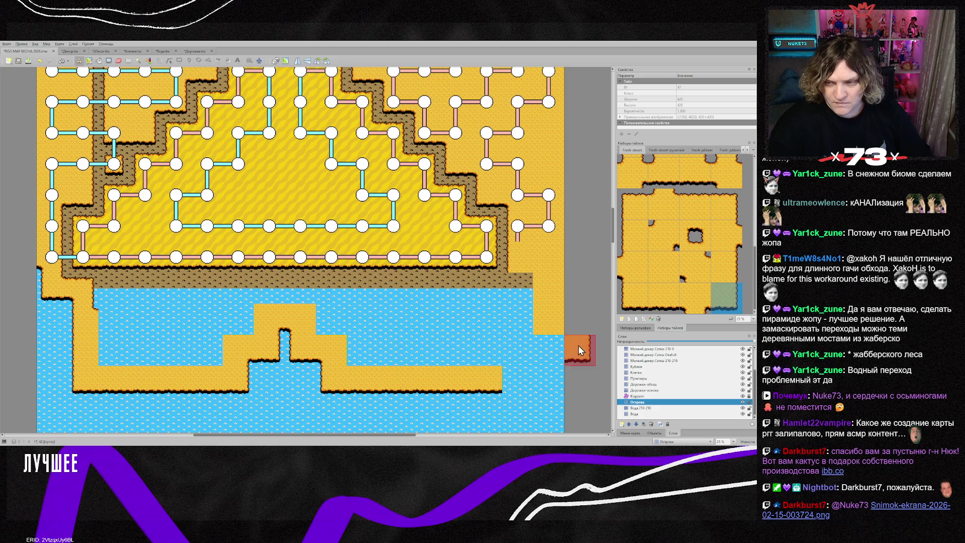
click(487, 381)
click(548, 322)
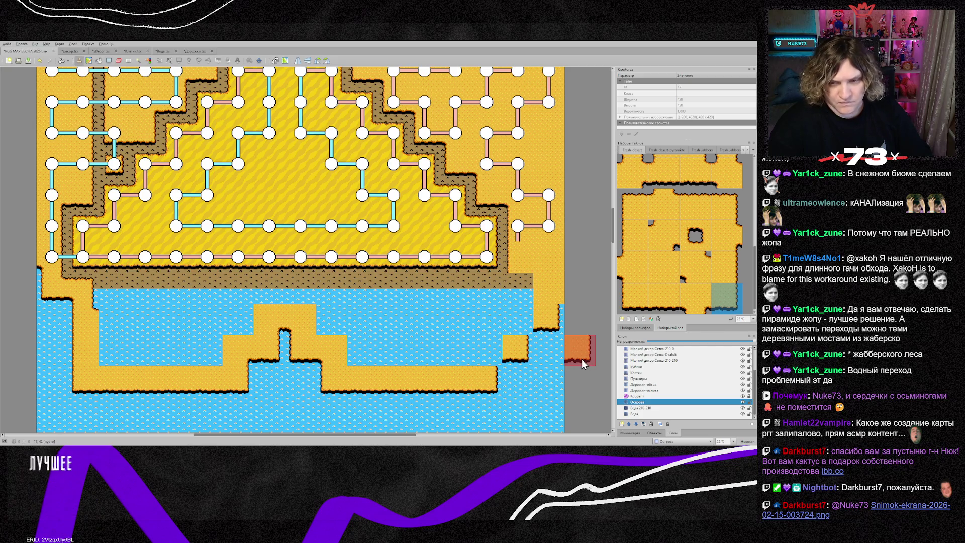
- Fill the remaining water gaps in the strip with plain sand tiles
scroll(703, 260, up, 3)
click(698, 217)
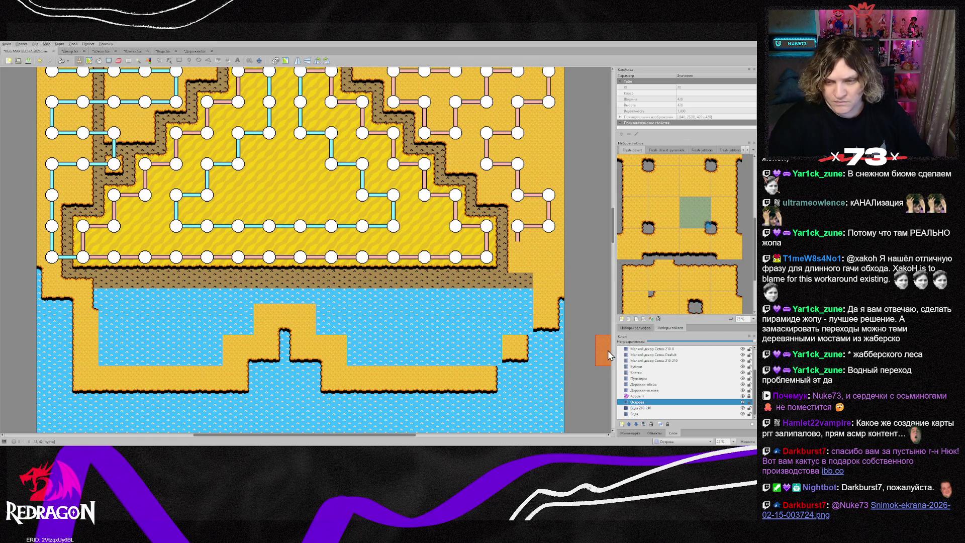
click(518, 318)
click(486, 353)
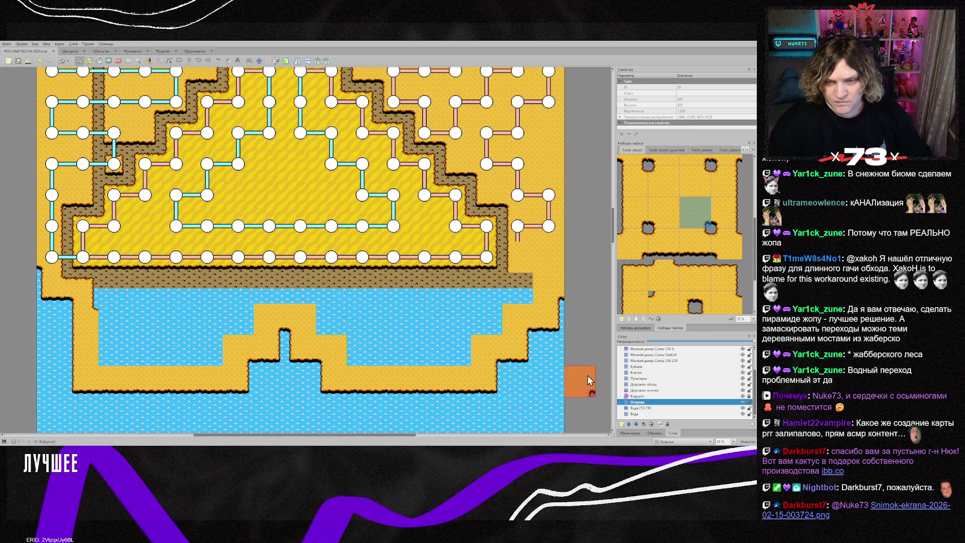
scroll(678, 299, down, 3)
click(670, 272)
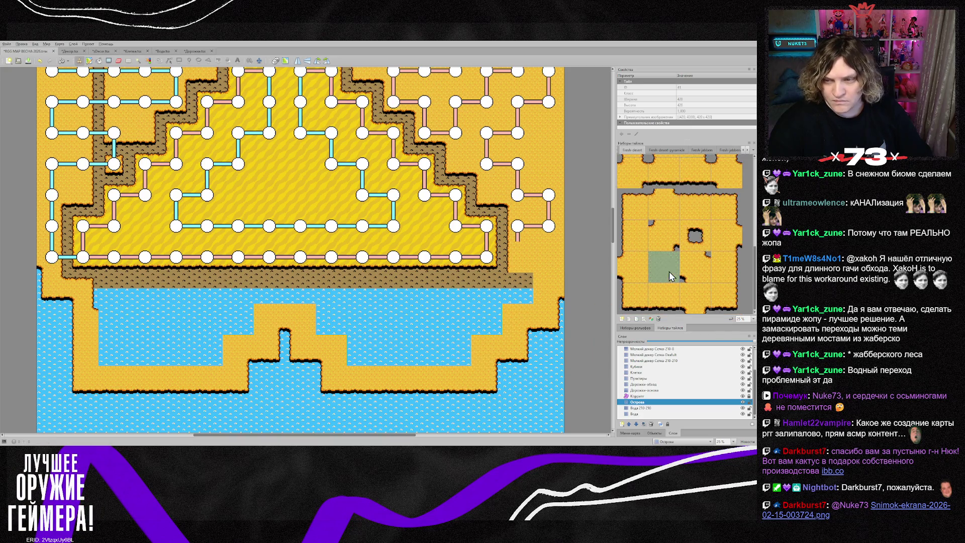
- Cover the lower water strip with sand and fix shoreline tiles near the right shore and inlet
mouse_move(467, 353)
mouse_down()
mouse_move(363, 355)
mouse_move(342, 325)
mouse_move(508, 317)
mouse_up()
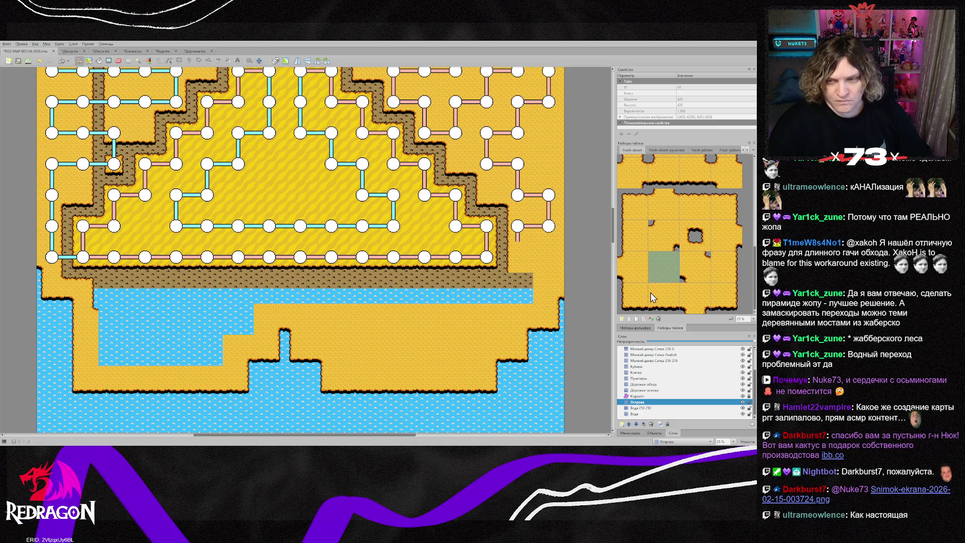
scroll(683, 259, up, 2)
click(691, 189)
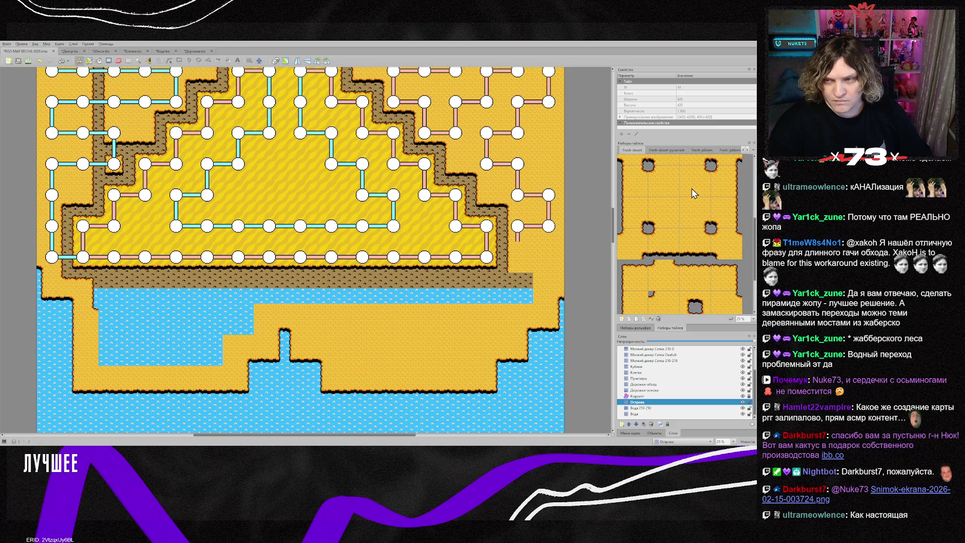
click(662, 186)
click(517, 288)
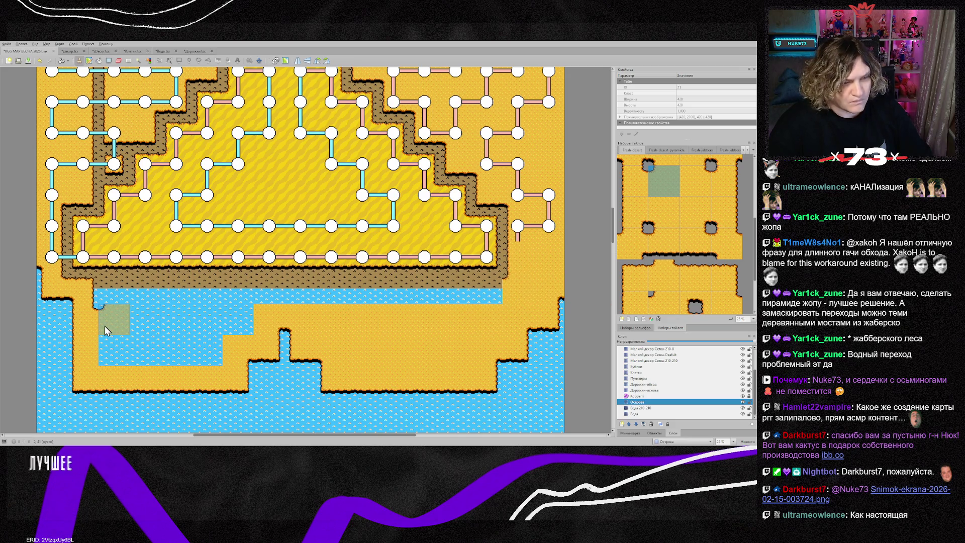
click(285, 323)
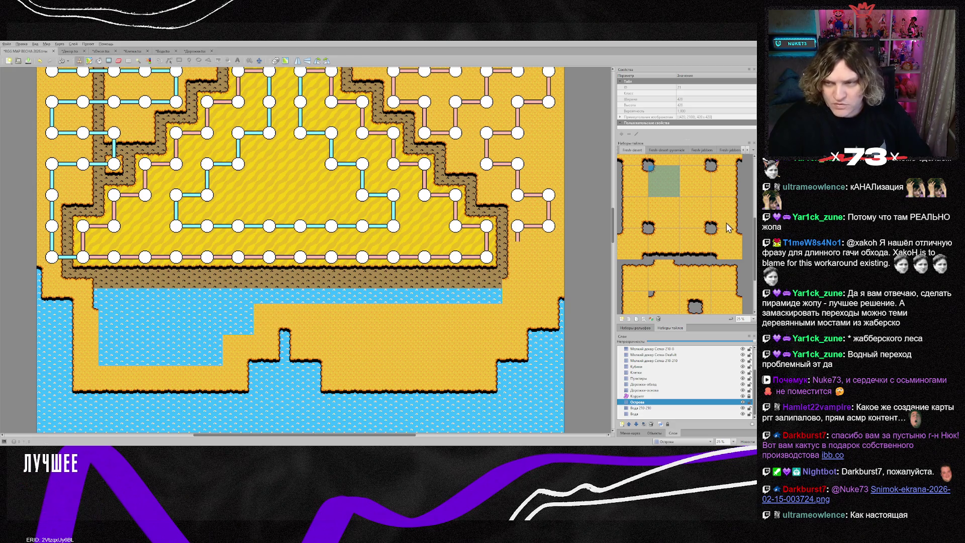
- Find a suitable desert sand tile and paint the water cell below the pyramid with it
scroll(695, 243, down, 2)
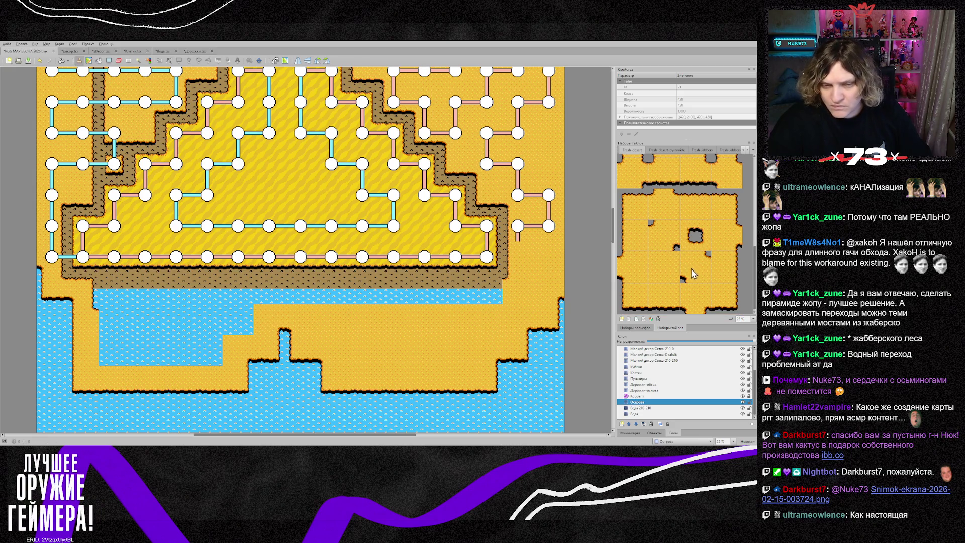
scroll(677, 276, up, 3)
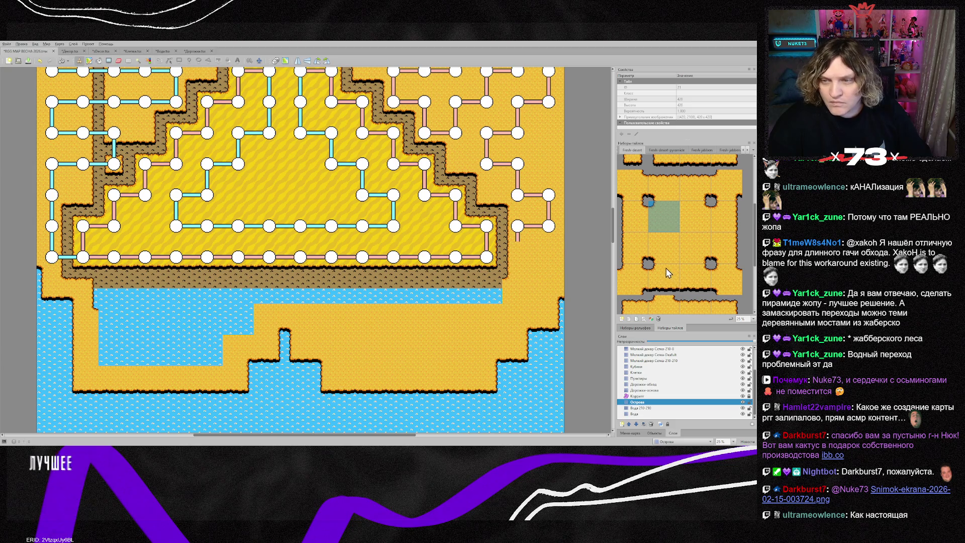
scroll(663, 259, up, 3)
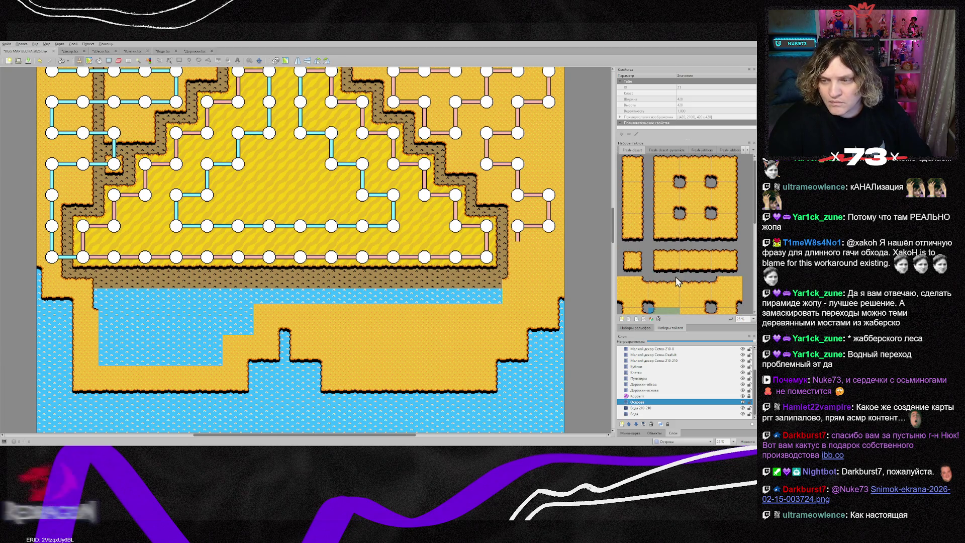
scroll(694, 251, down, 2)
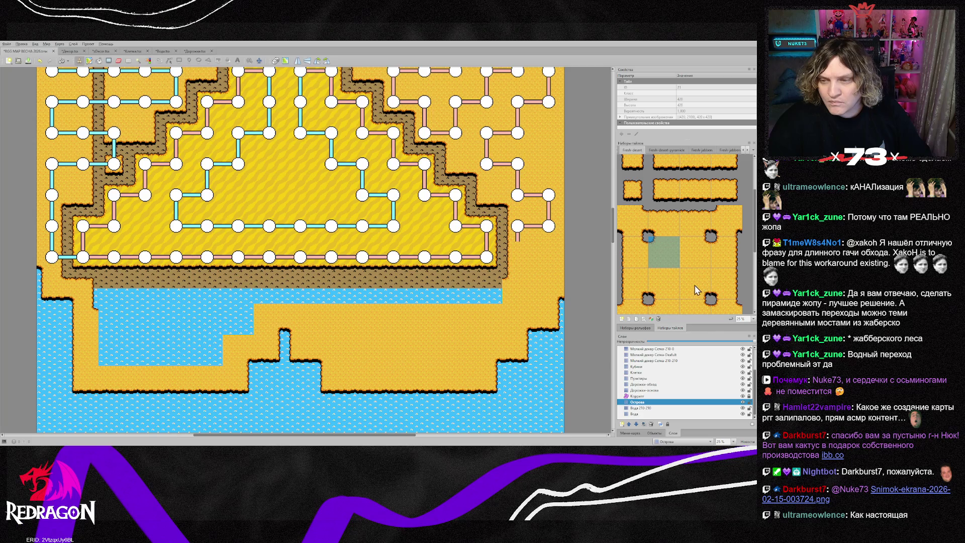
scroll(704, 274, down, 3)
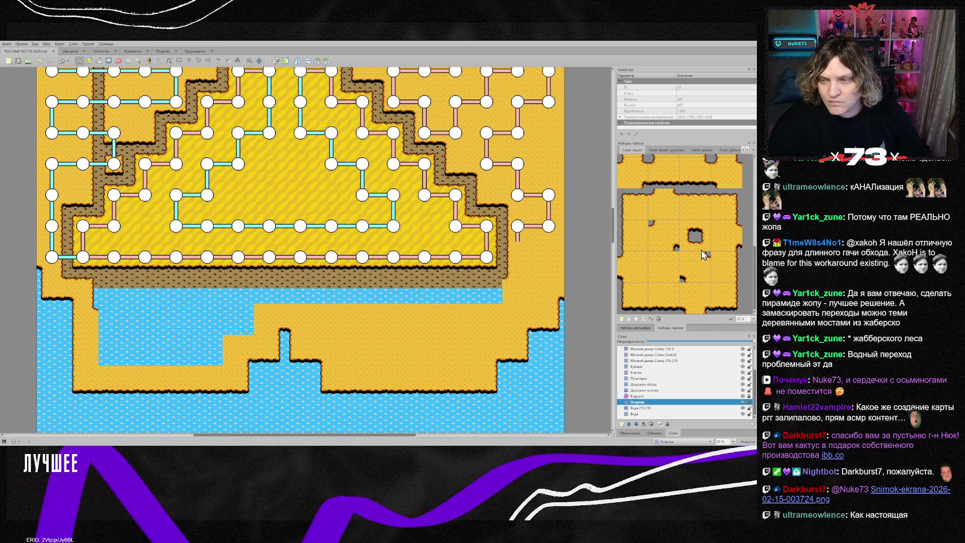
scroll(694, 259, up, 1)
scroll(663, 291, down, 1)
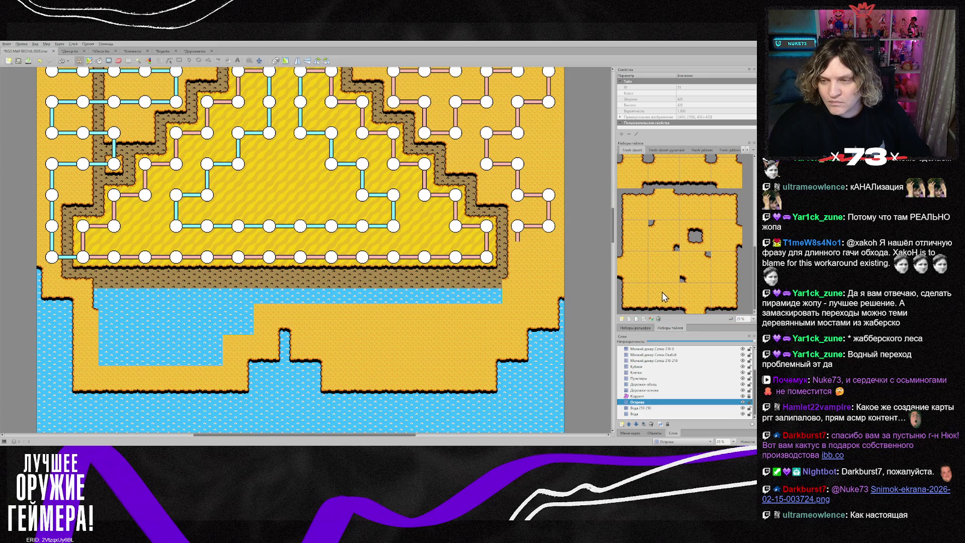
scroll(707, 277, up, 3)
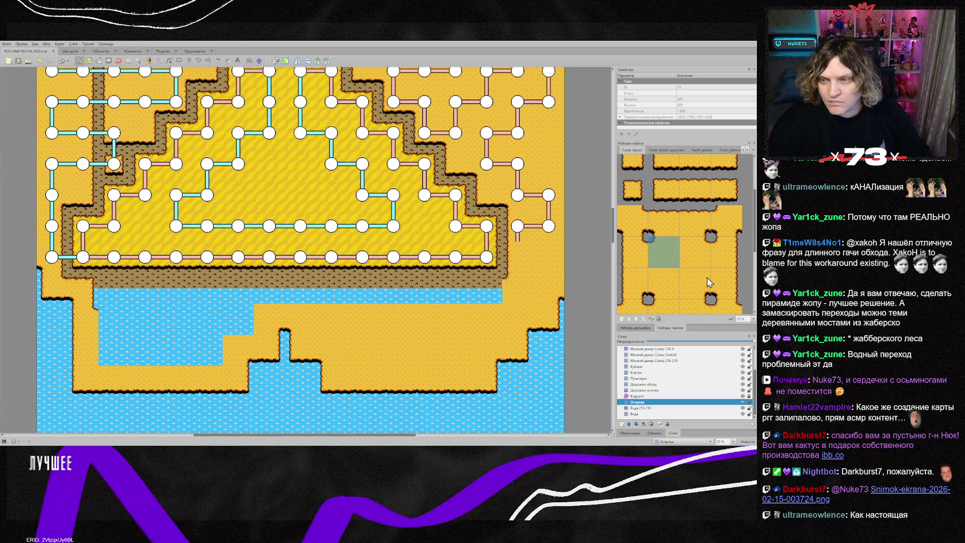
scroll(694, 264, up, 2)
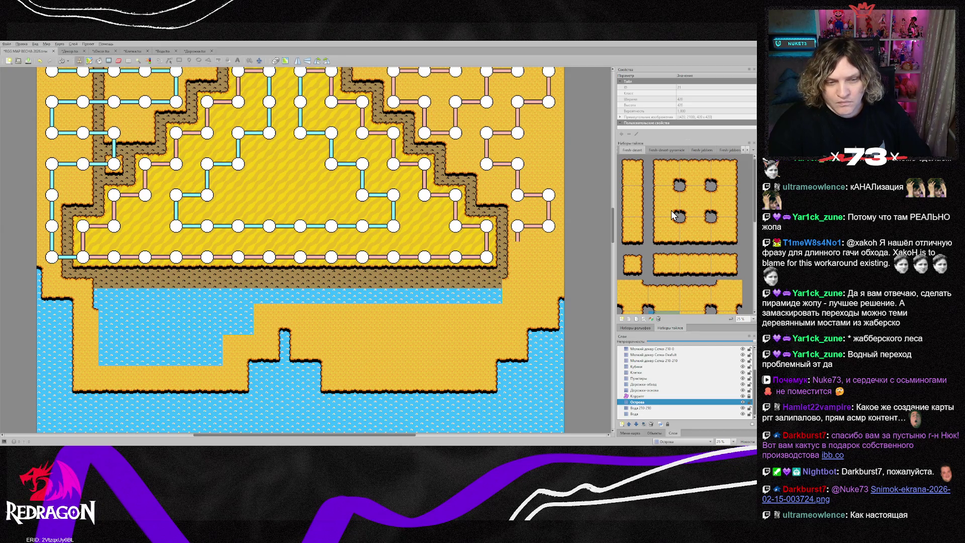
scroll(676, 236, down, 2)
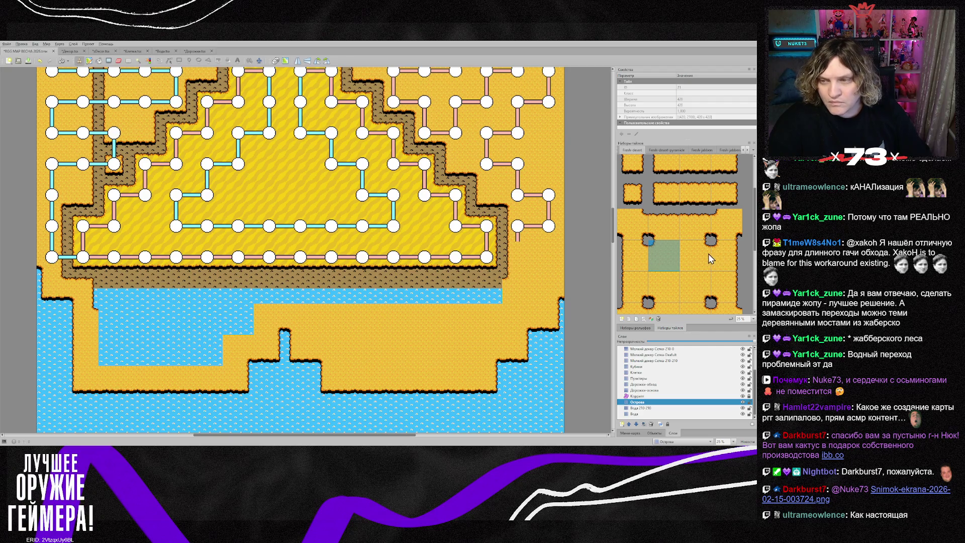
click(703, 277)
scroll(704, 279, down, 3)
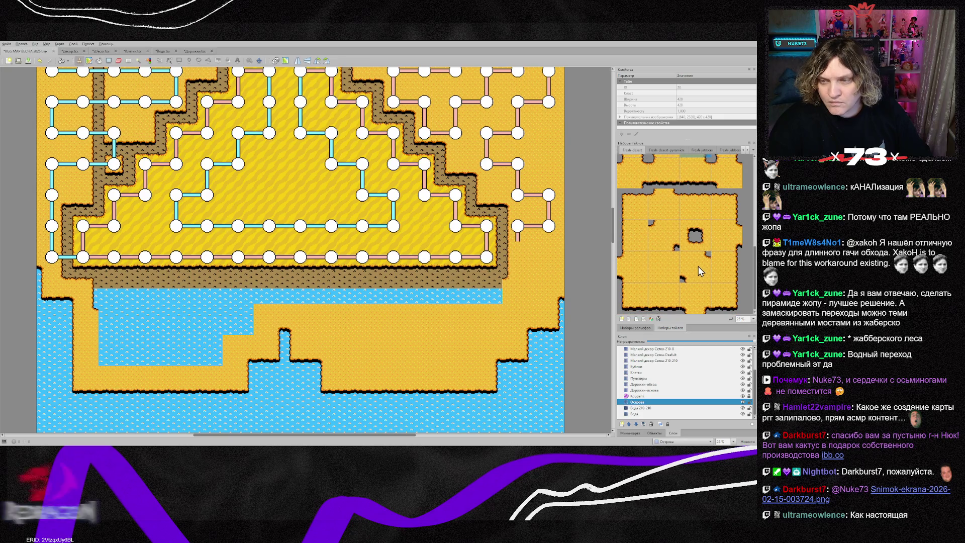
scroll(695, 270, down, 5)
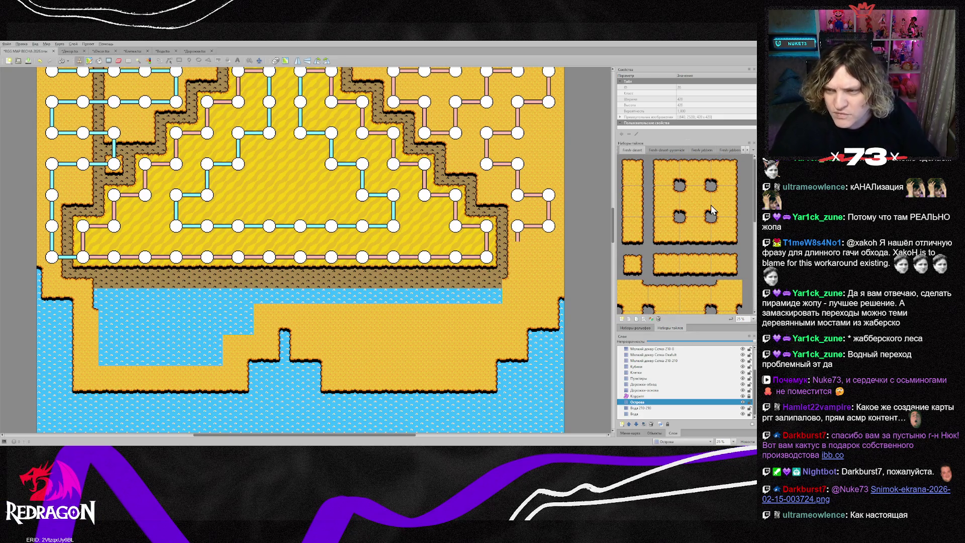
scroll(704, 221, down, 3)
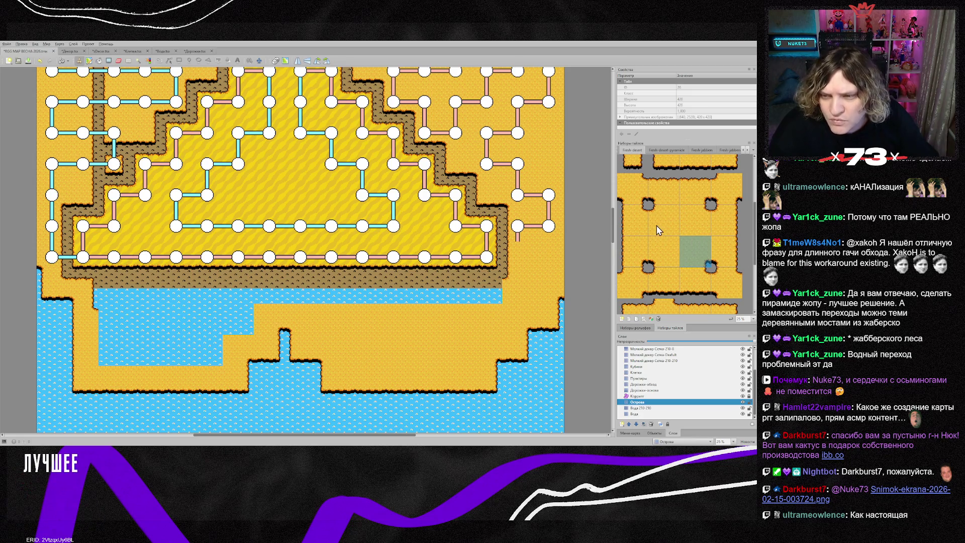
click(270, 319)
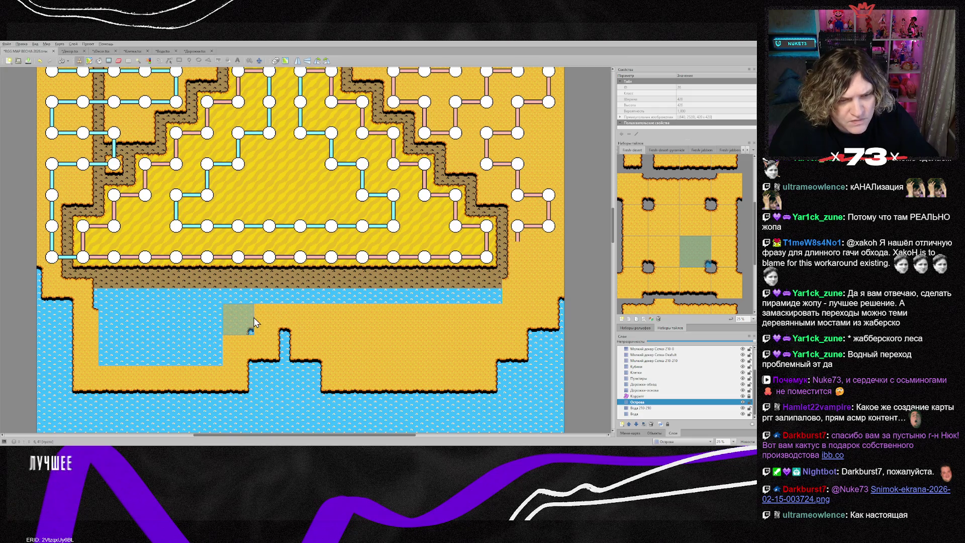
- Paint sampled plain sand over the pool beneath the pyramid, the channel's left end and a notch
right_click(415, 337)
mouse_move(211, 345)
mouse_down()
mouse_move(104, 342)
mouse_move(148, 322)
mouse_move(245, 318)
mouse_up()
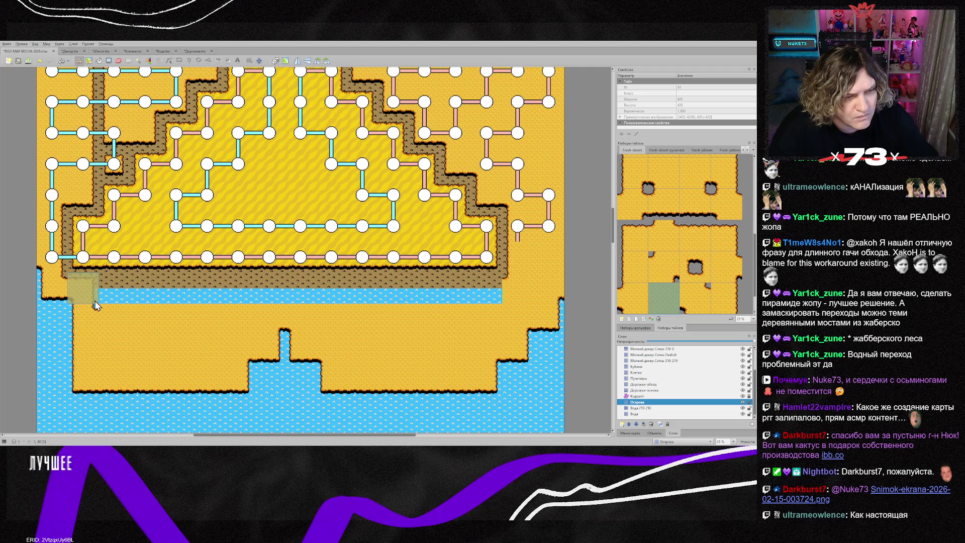
scroll(702, 253, up, 3)
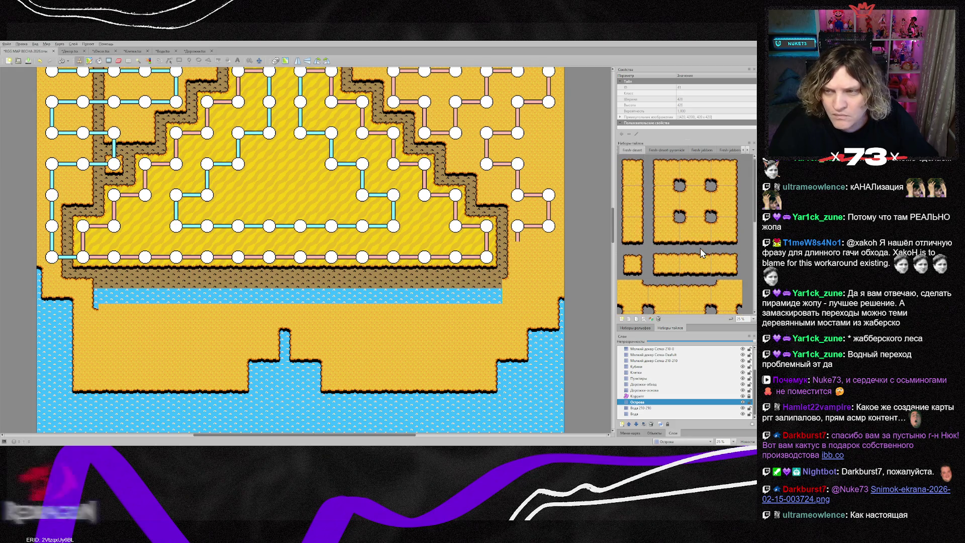
scroll(716, 257, up, 1)
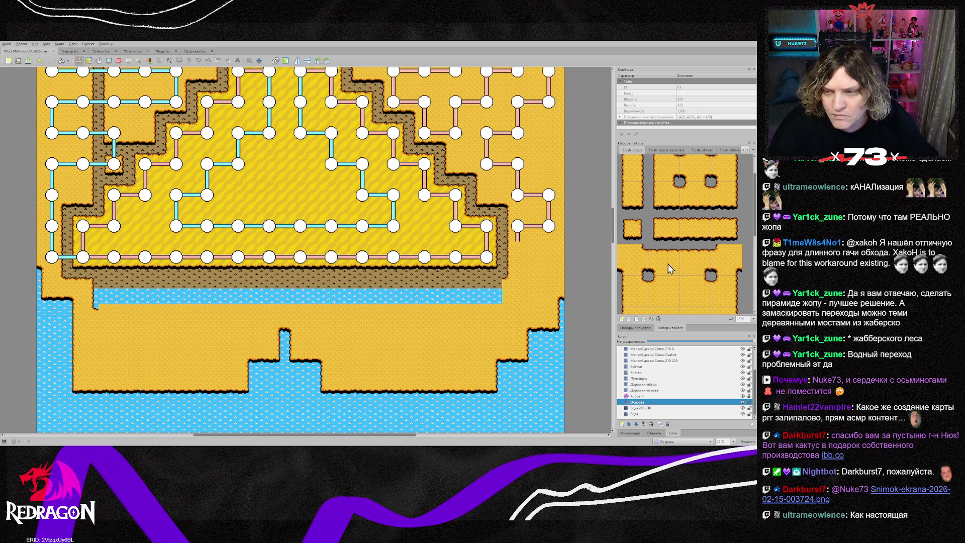
click(86, 294)
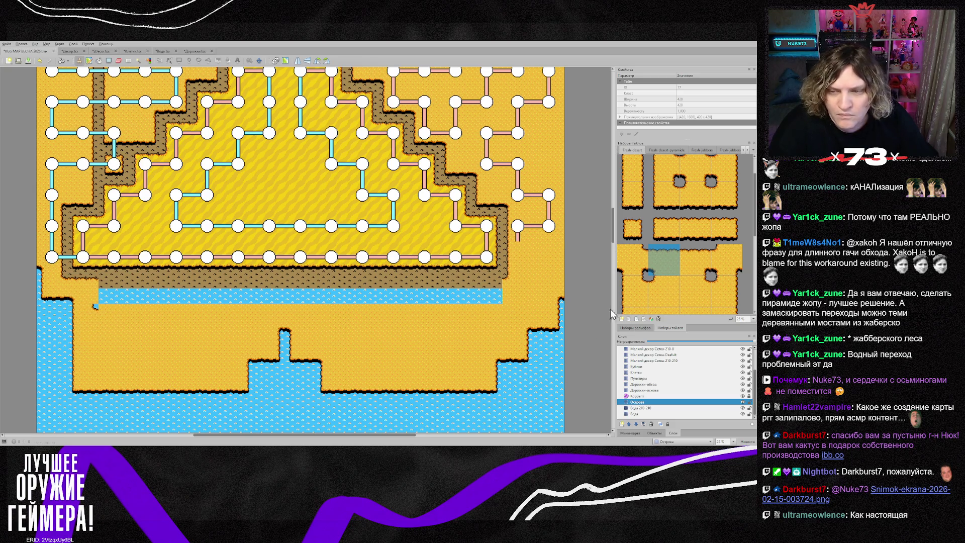
right_click(82, 350)
click(82, 320)
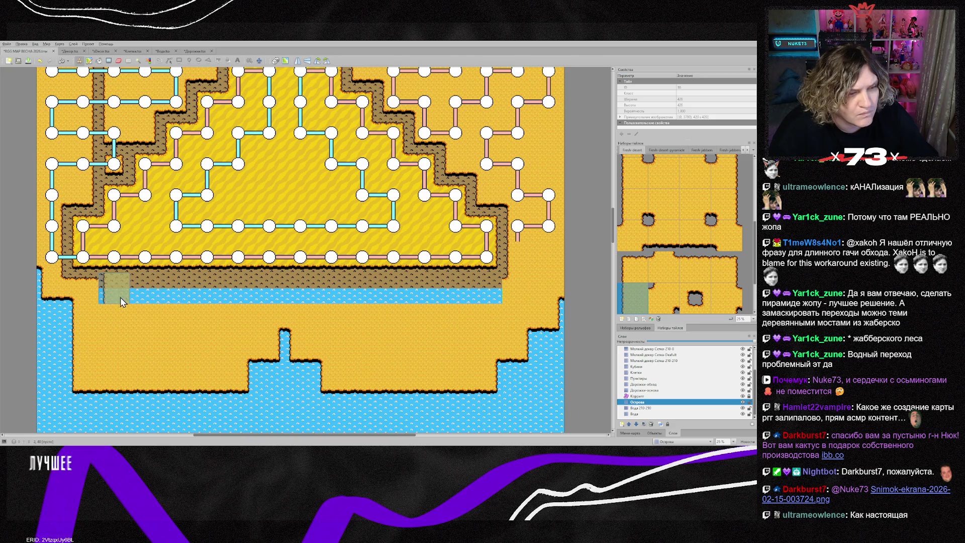
click(682, 269)
- Paint sand across the whole water channel under the pyramid
drag(107, 294, 479, 298)
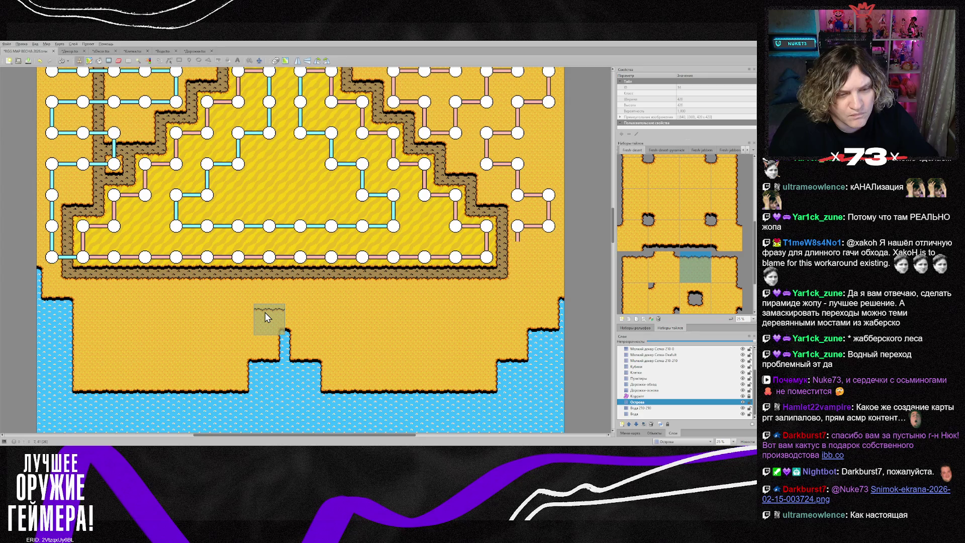
scroll(663, 290, down, 2)
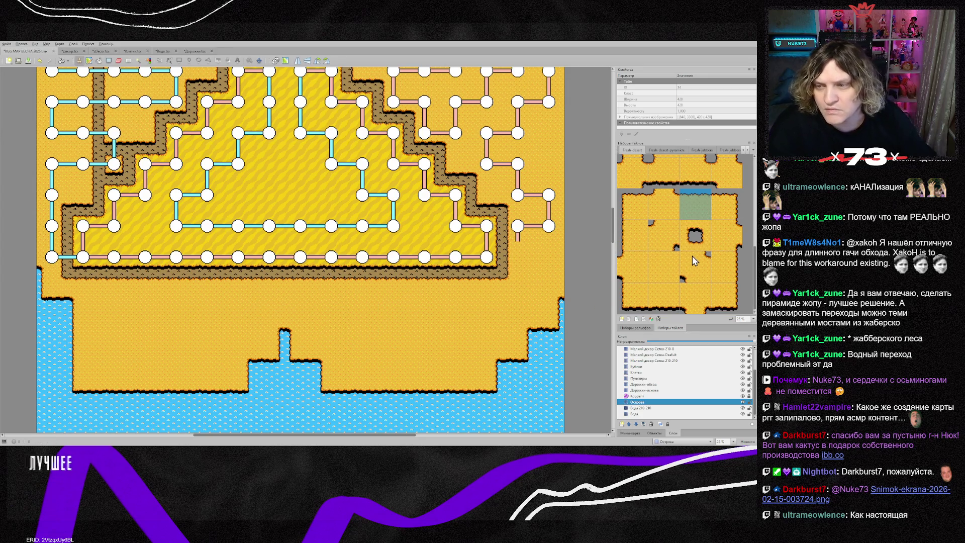
scroll(692, 256, up, 2)
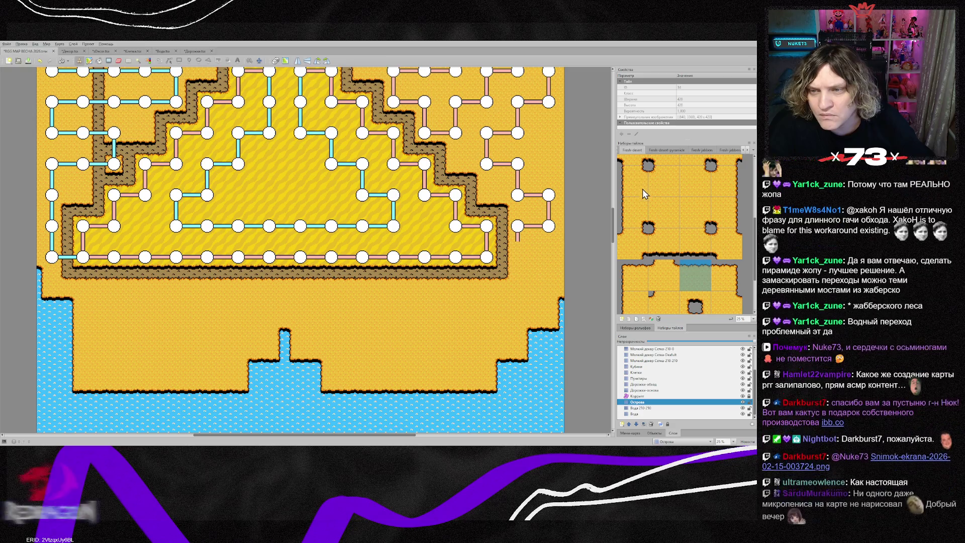
scroll(648, 201, up, 1)
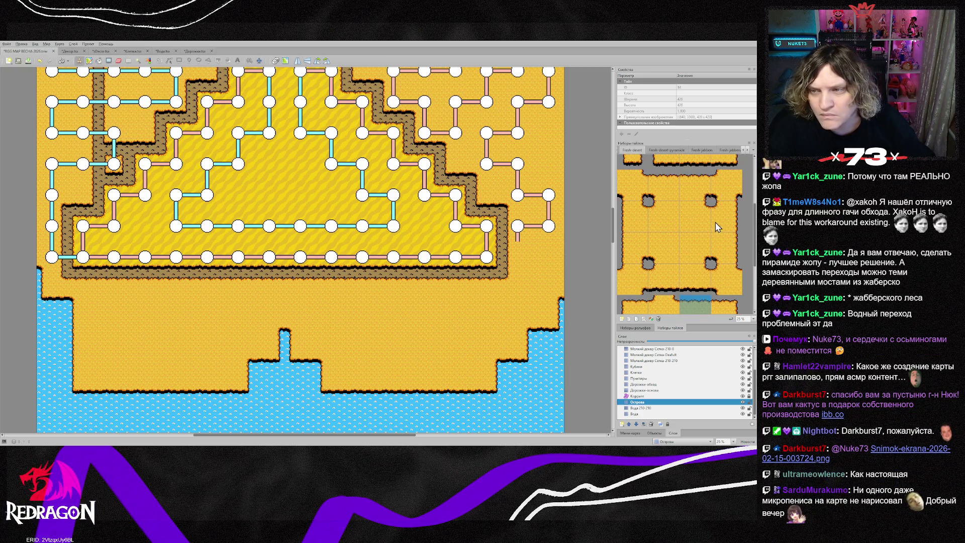
- Stamp shoreline tiles at the map's left edge, turning the edge water cells into land
click(723, 218)
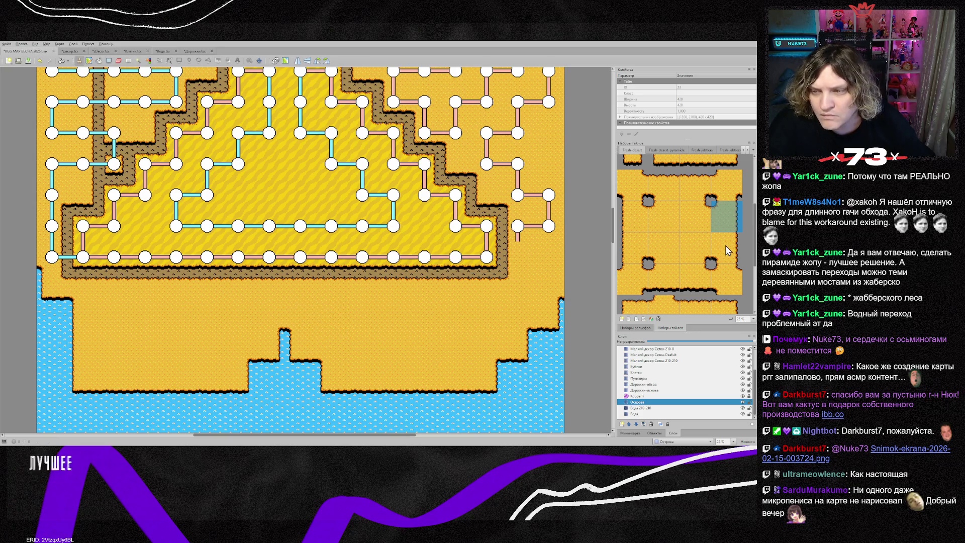
scroll(723, 277, up, 3)
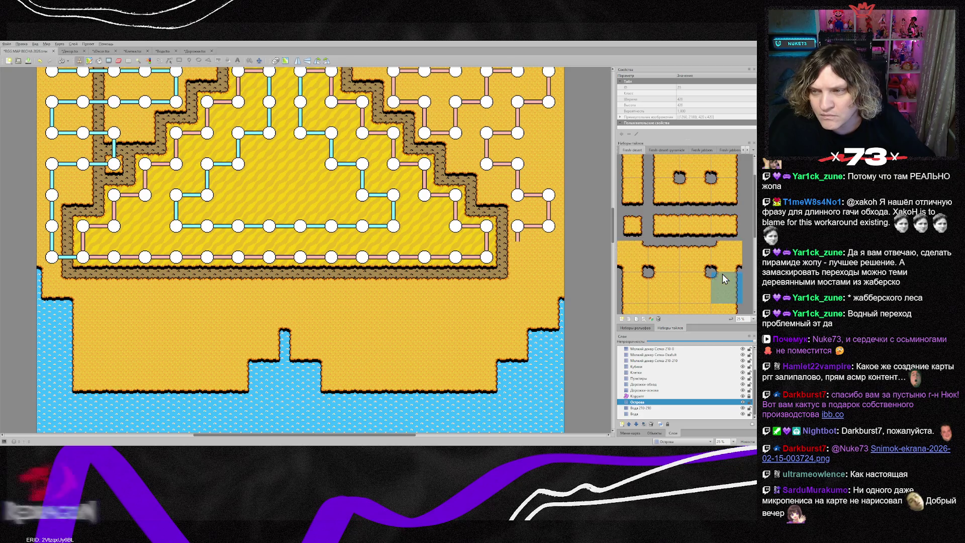
scroll(742, 253, down, 2)
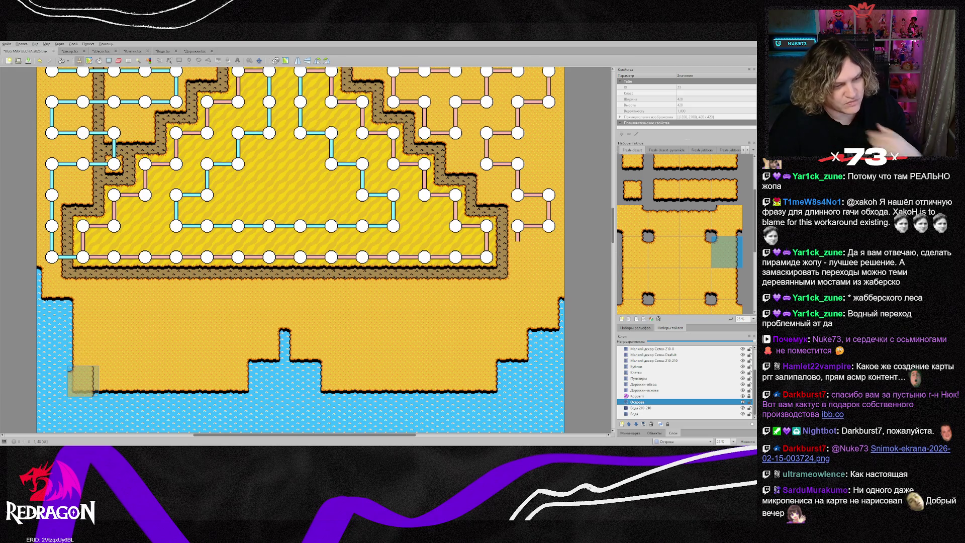
right_click(83, 382)
click(56, 354)
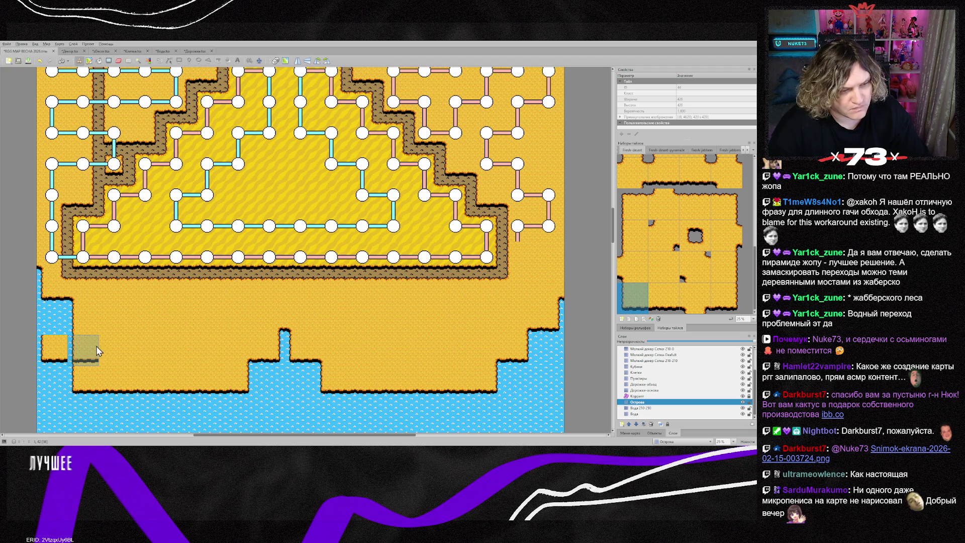
scroll(672, 243, up, 2)
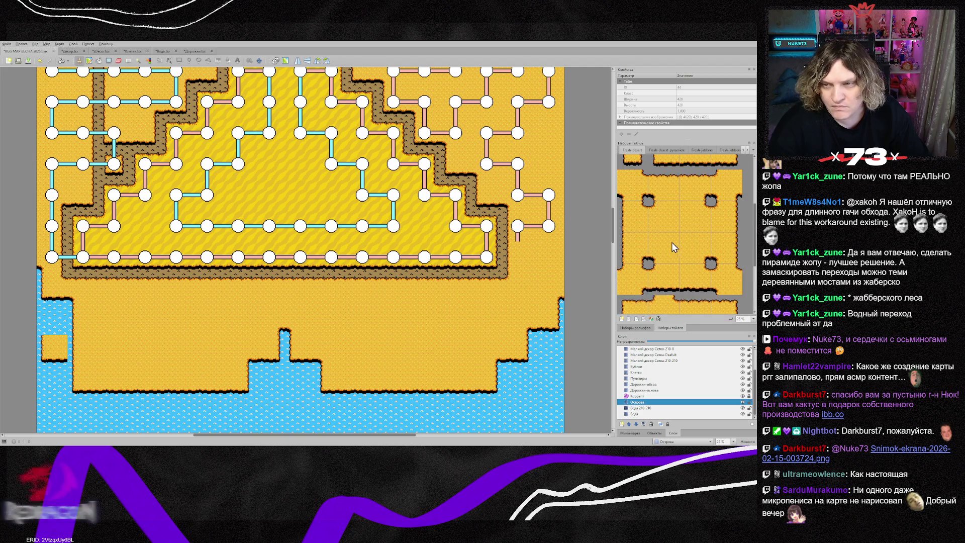
click(665, 252)
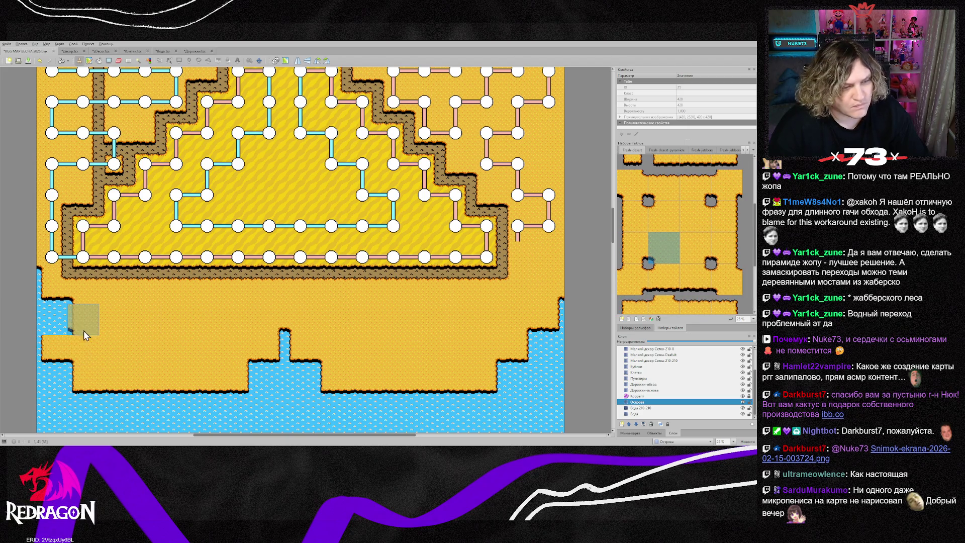
click(52, 311)
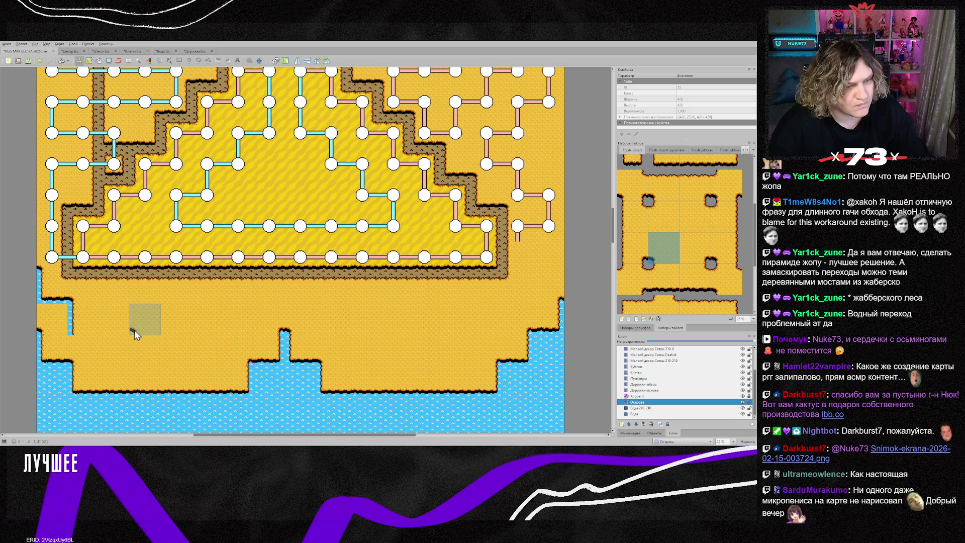
- Stamp sand tiles over each water notch along the map's left edge below the pyramid
right_click(95, 333)
click(40, 294)
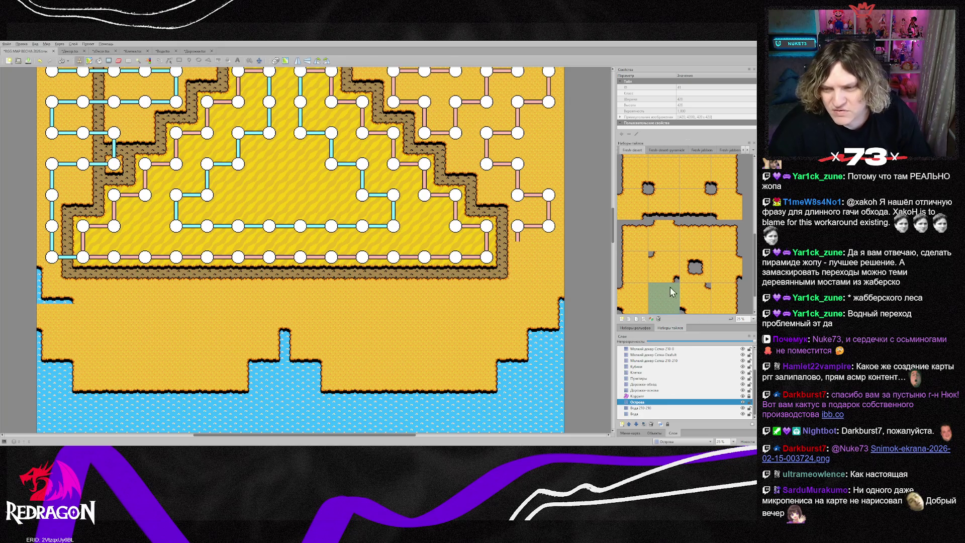
click(733, 303)
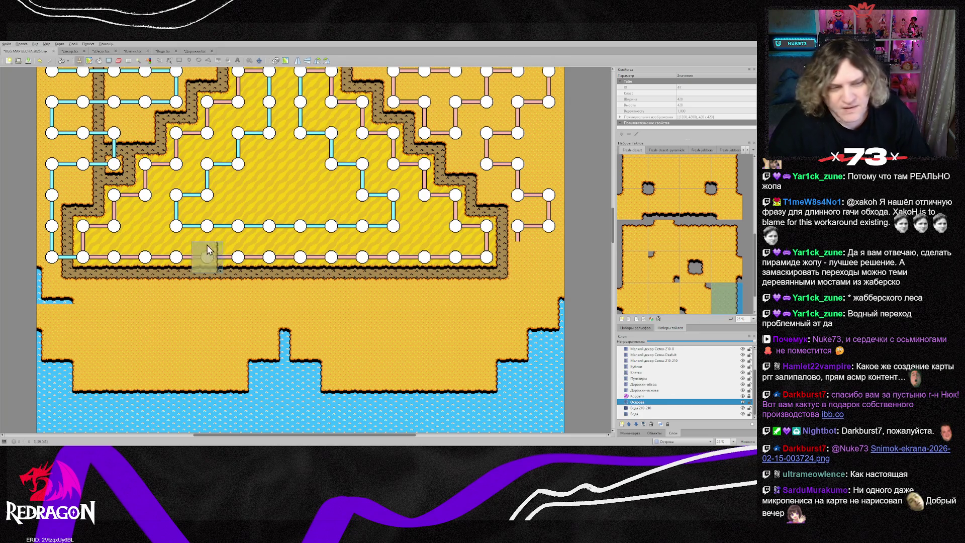
click(40, 288)
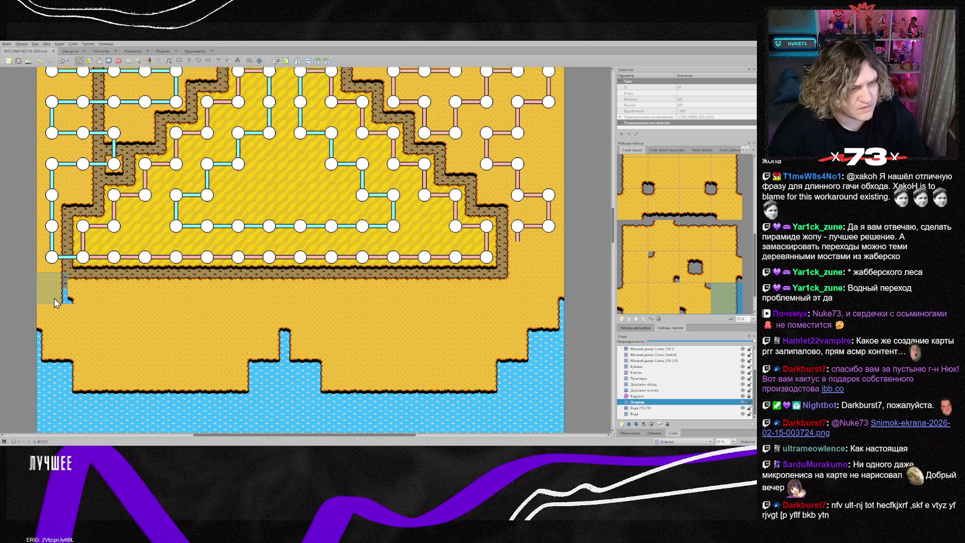
scroll(706, 269, down, 2)
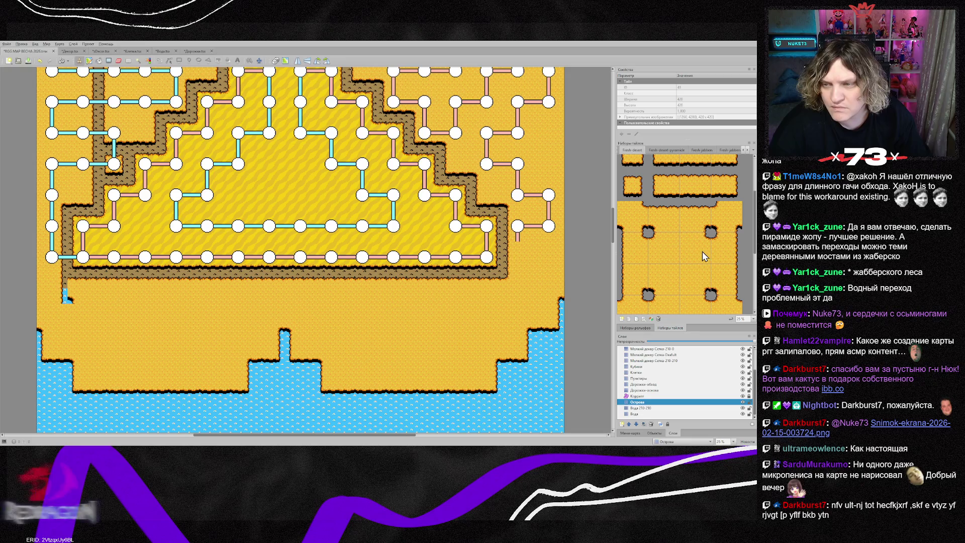
click(703, 253)
click(55, 300)
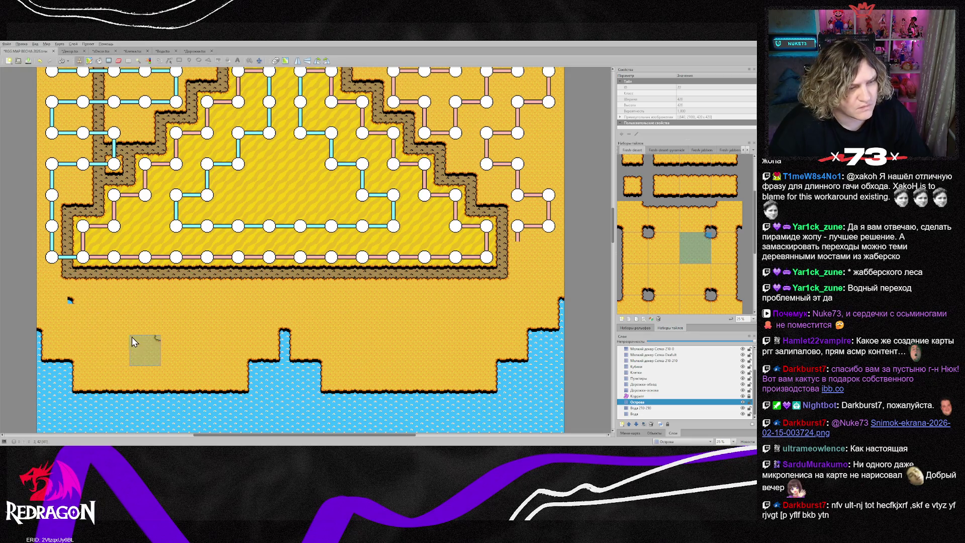
right_click(66, 315)
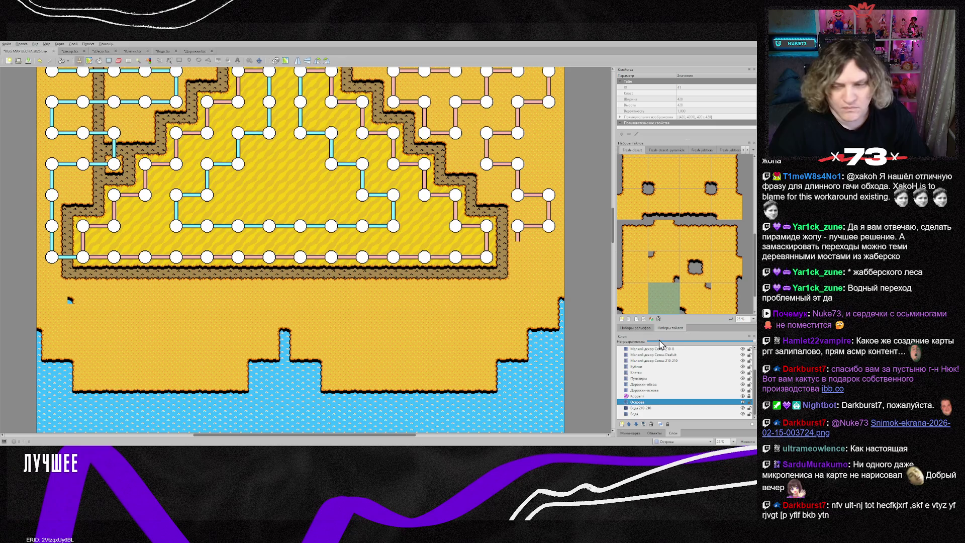
right_click(72, 297)
click(80, 294)
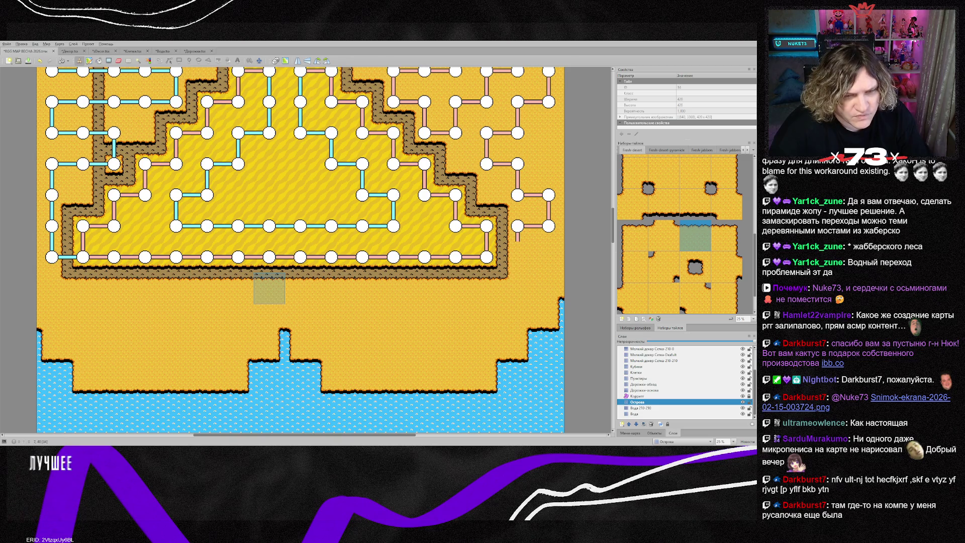
- Stamp water-edge, inlet and corner shoreline tiles along the channel below the pyramid
click(726, 236)
click(260, 293)
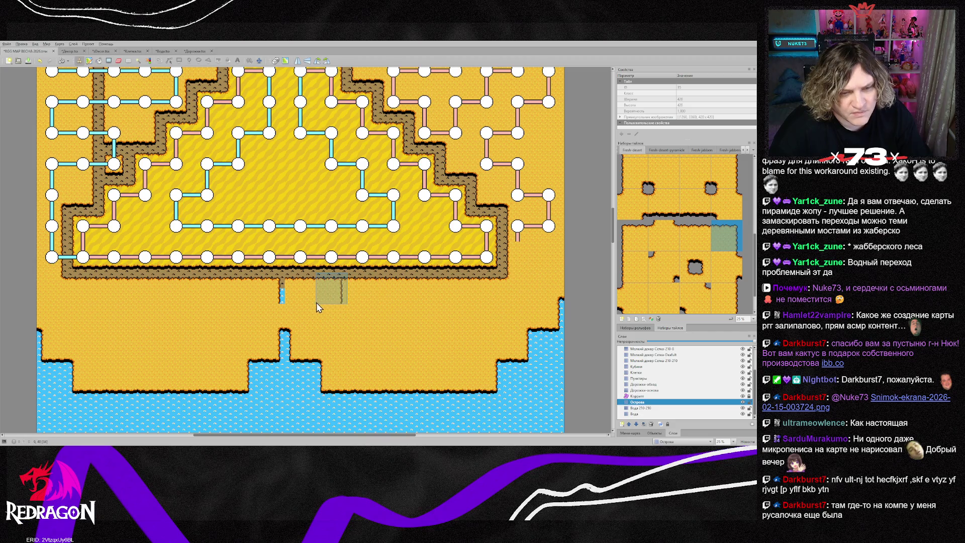
click(633, 236)
click(287, 291)
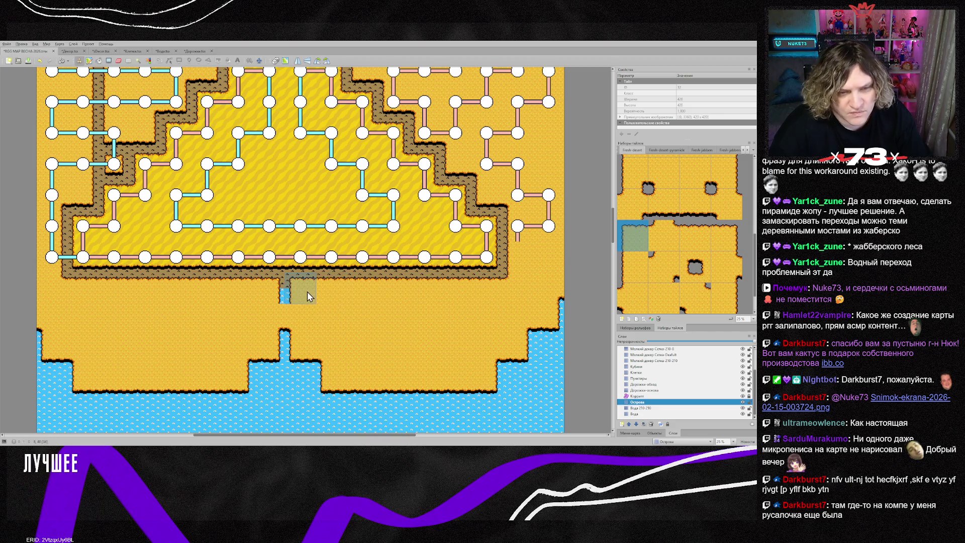
scroll(245, 332, down, 3)
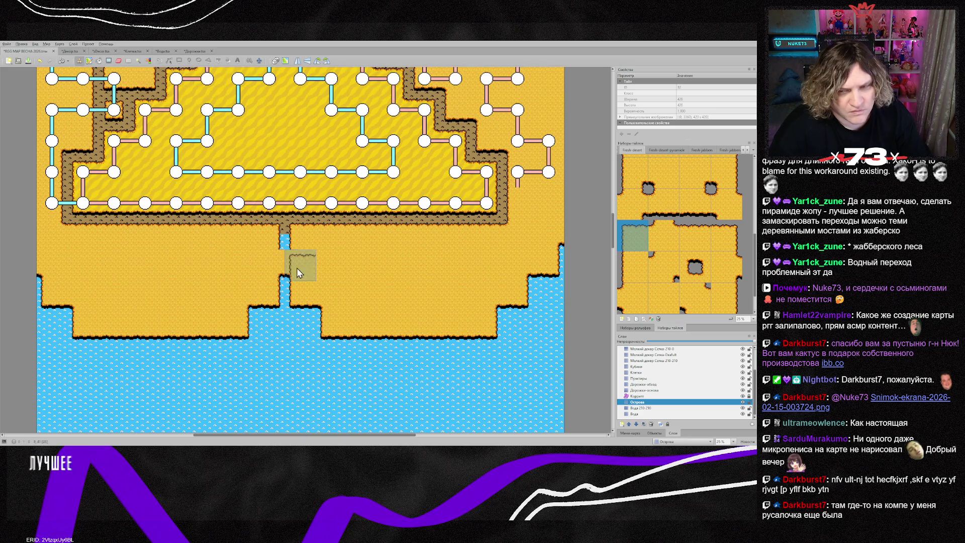
click(730, 301)
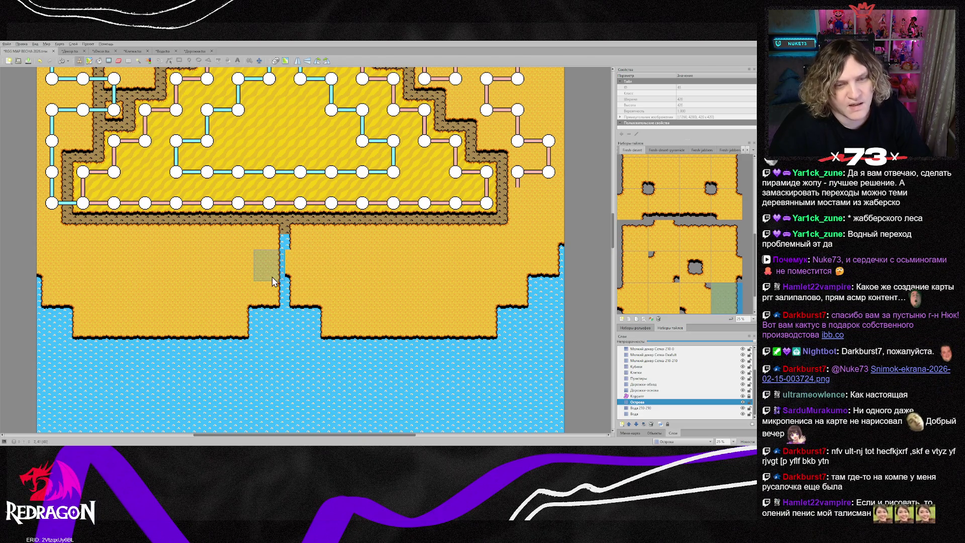
scroll(686, 262, up, 1)
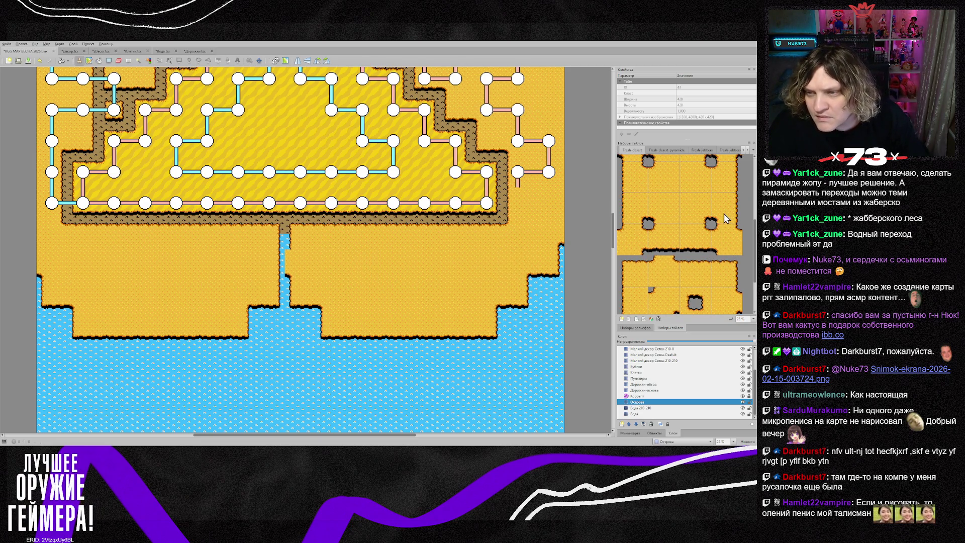
click(296, 270)
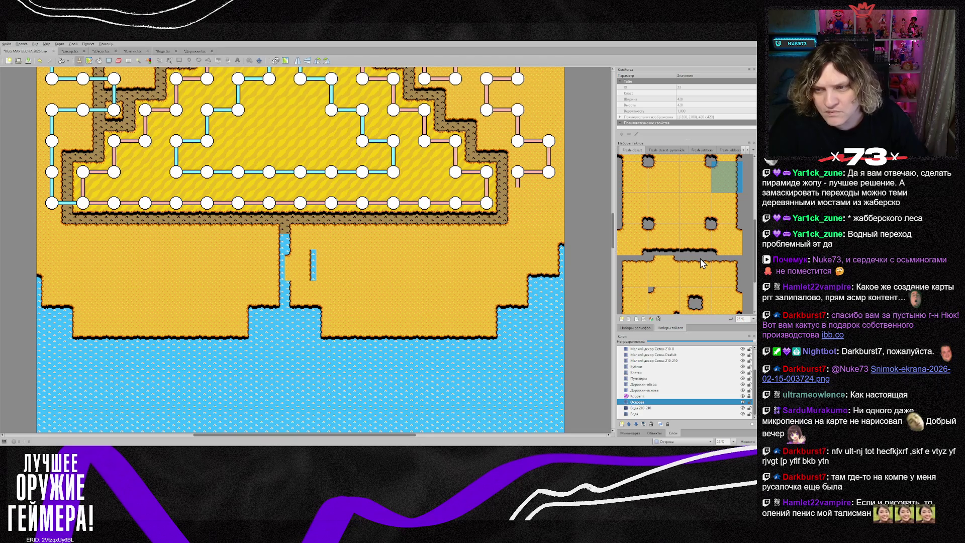
- Pick further sand-edge and shoreline tiles, sample plain sand, and select the Вода 210-210 layer
scroll(704, 243, up, 1)
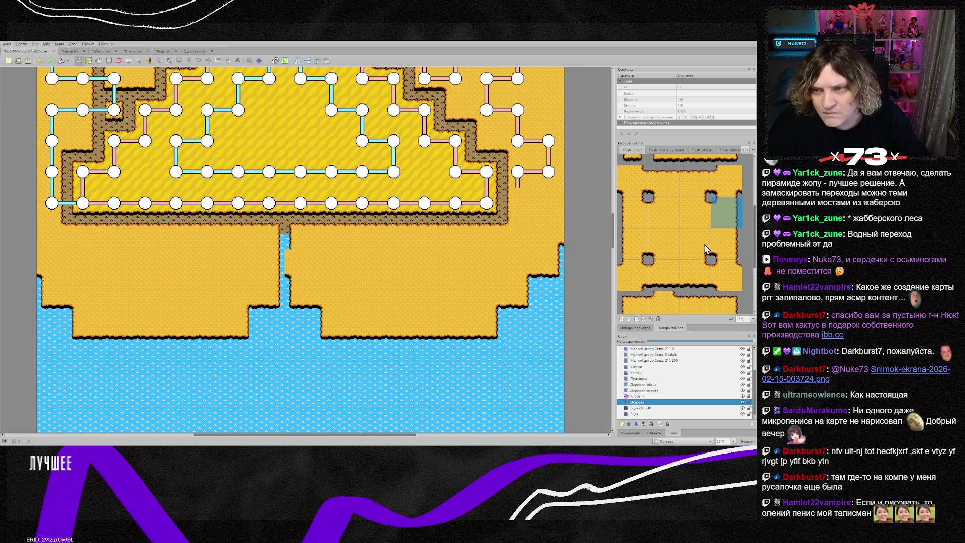
scroll(702, 246, down, 2)
scroll(696, 249, up, 1)
scroll(697, 248, down, 2)
click(667, 242)
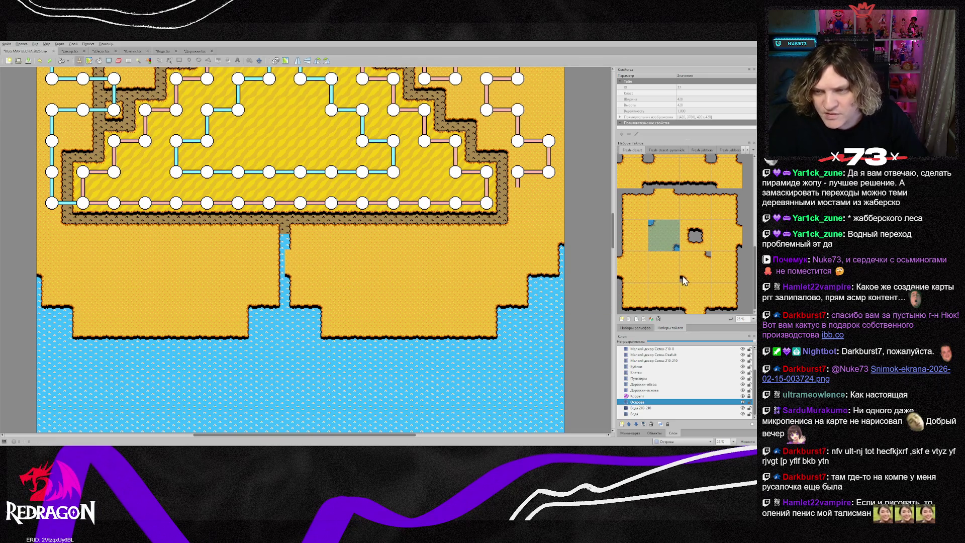
click(632, 274)
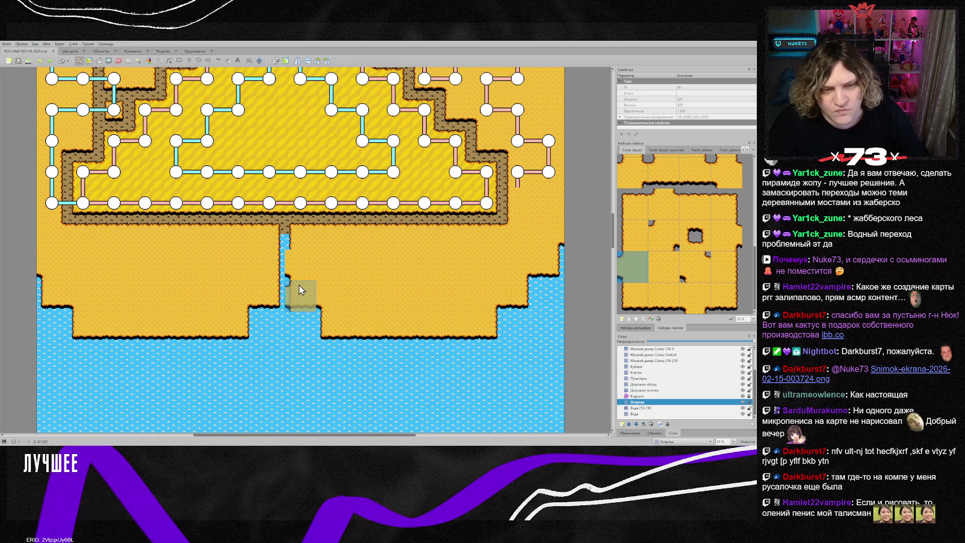
click(734, 249)
right_click(385, 274)
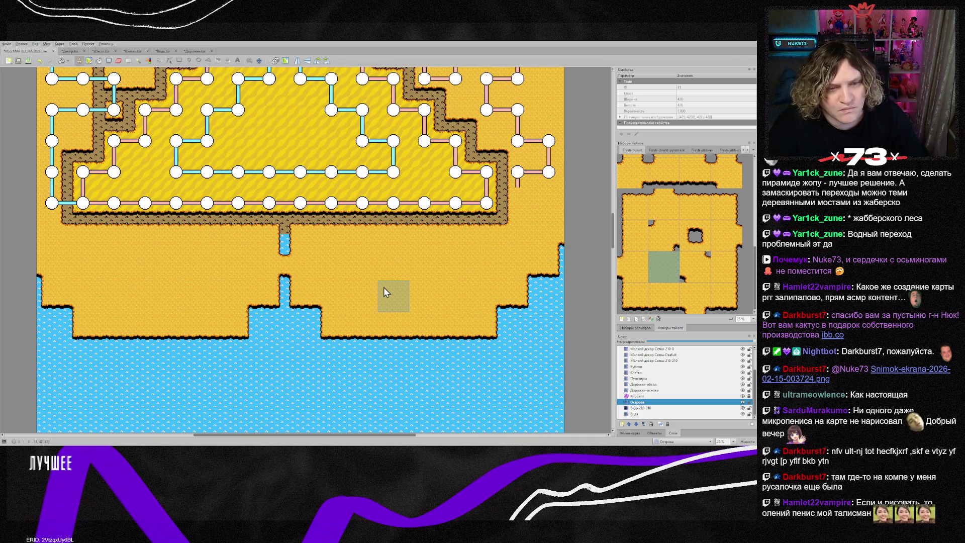
click(649, 408)
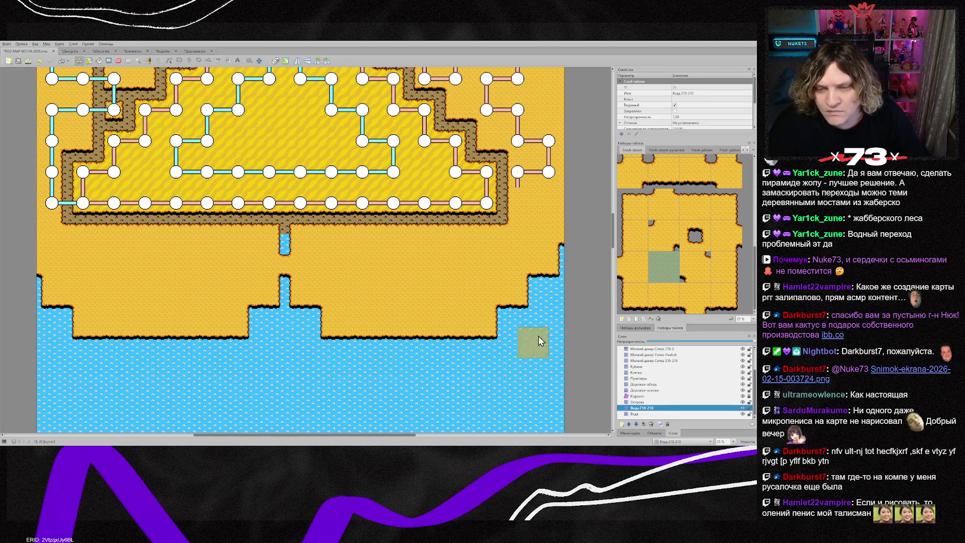
- Sample a tile from the map, then return to the Острова islands layer
right_click(471, 217)
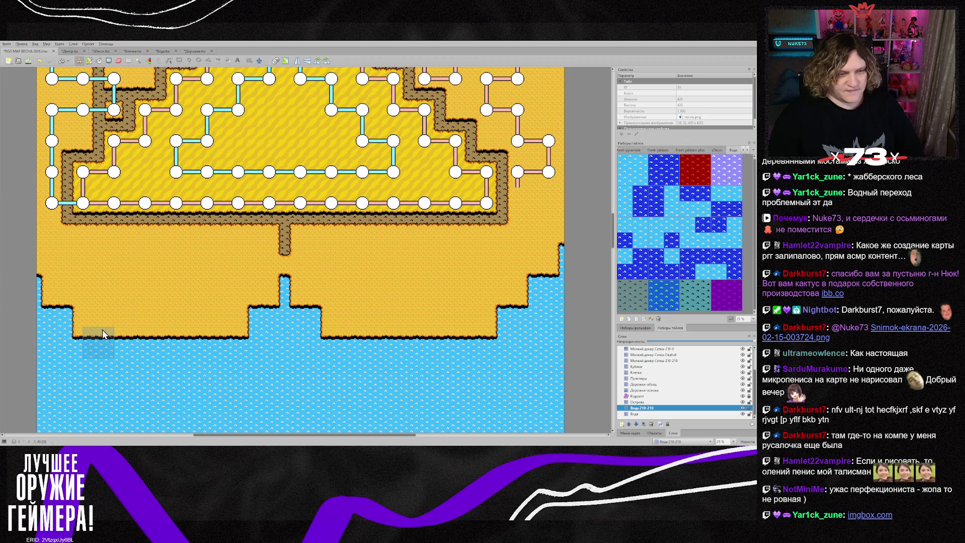
click(637, 403)
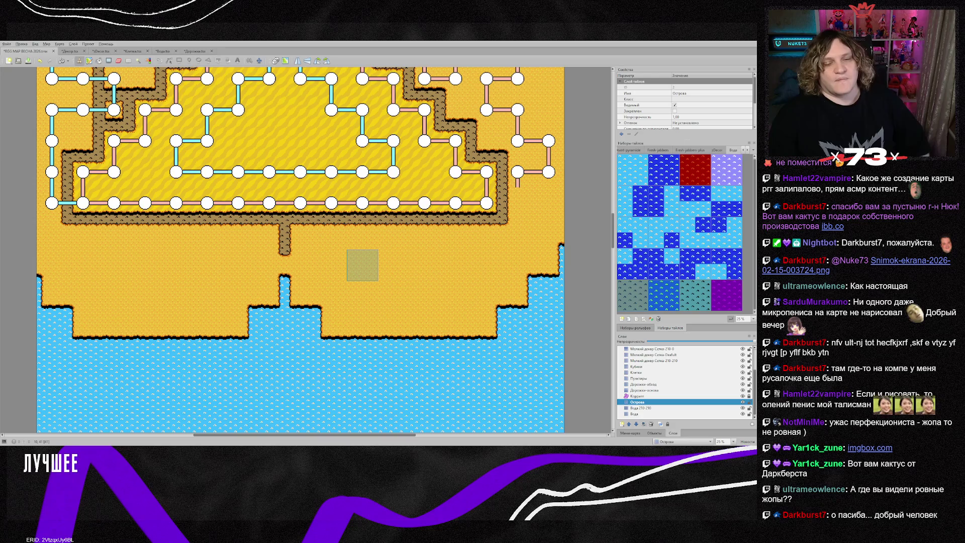
scroll(393, 281, down, 3)
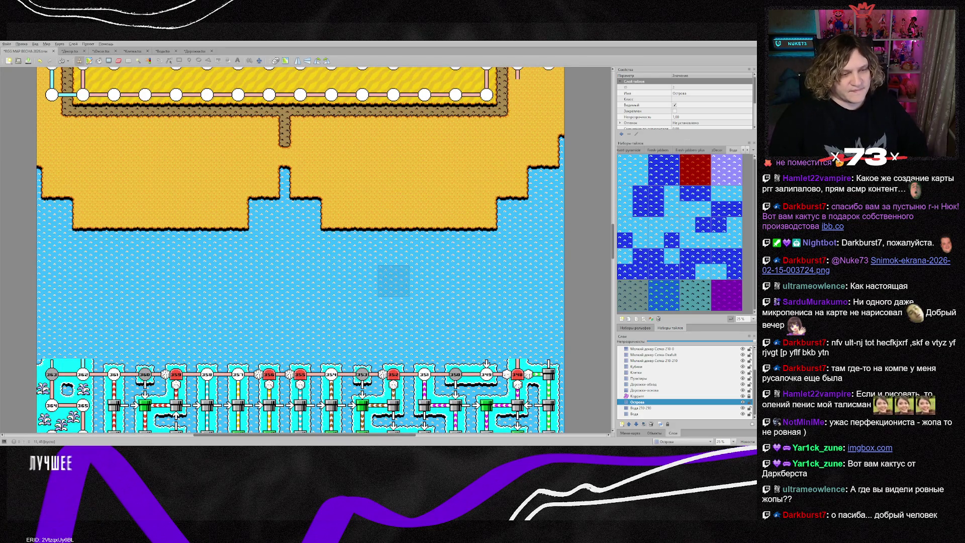
scroll(393, 281, down, 10)
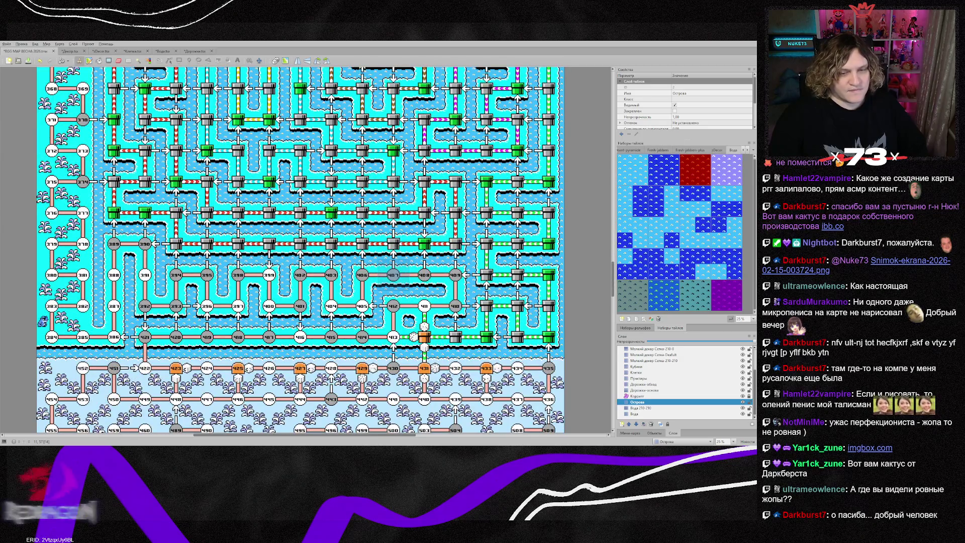
scroll(393, 281, up, 10)
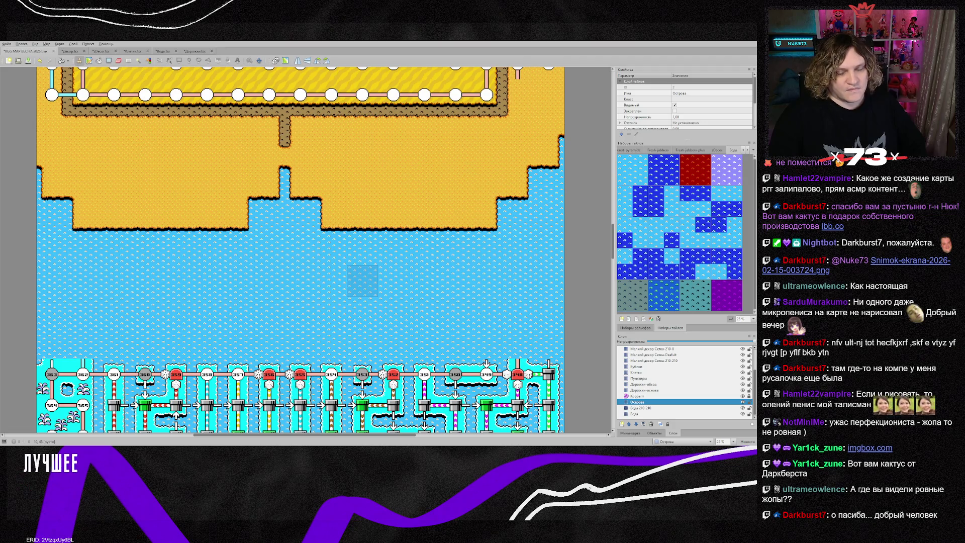
scroll(362, 281, down, 3)
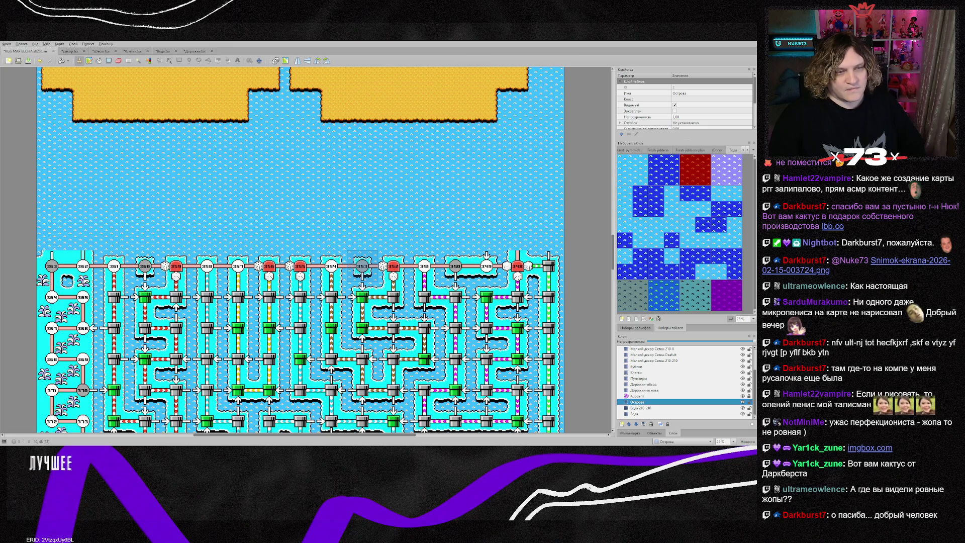
scroll(362, 266, up, 15)
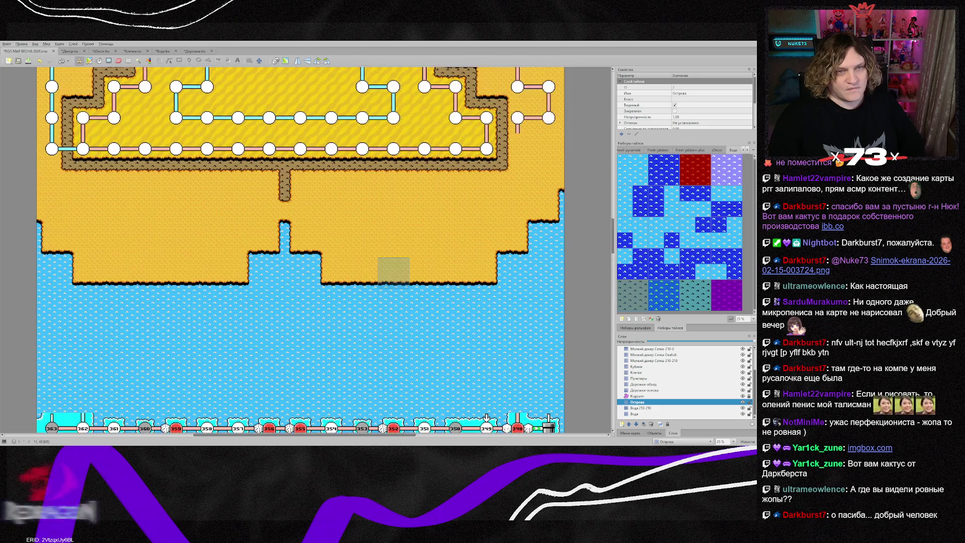
scroll(393, 254, up, 14)
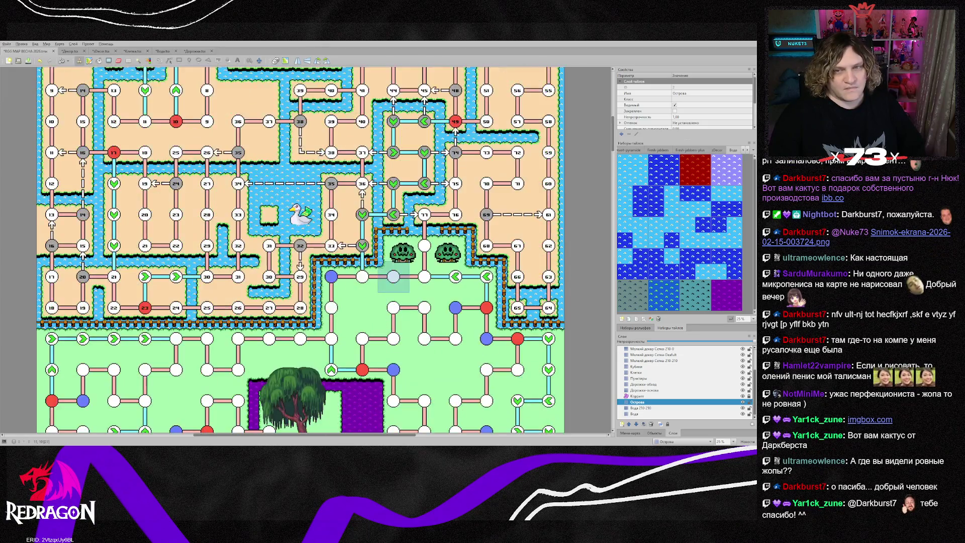
scroll(393, 261, down, 20)
scroll(393, 272, down, 10)
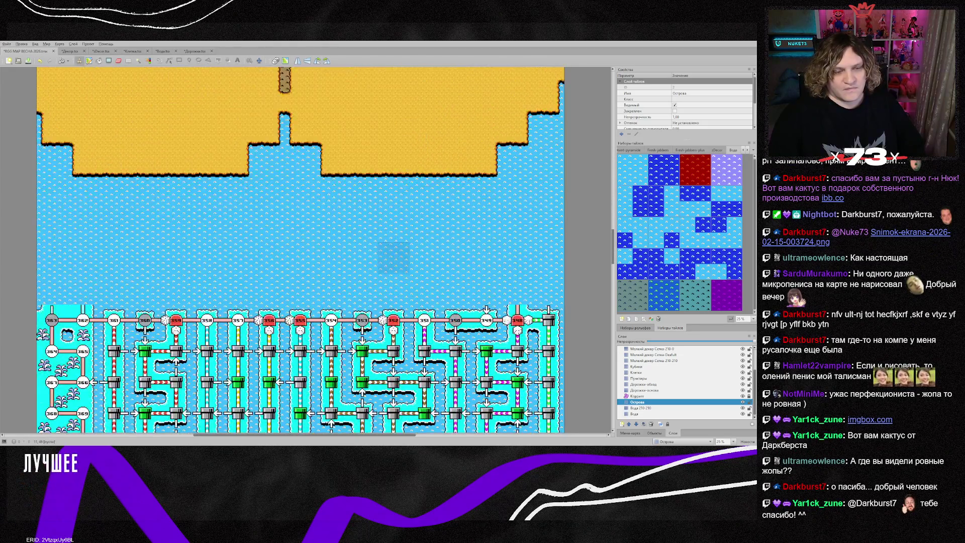
scroll(268, 234, up, 3)
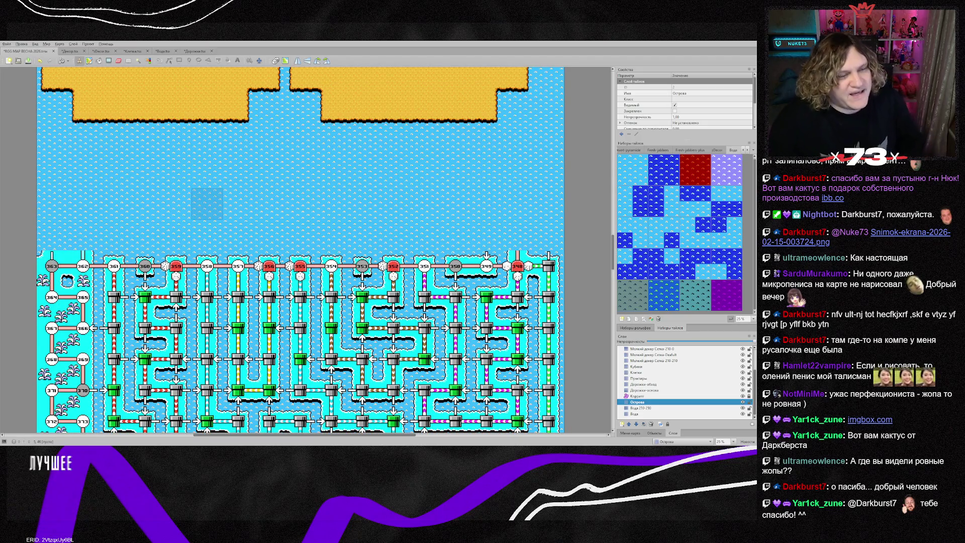
scroll(206, 204, down, 3)
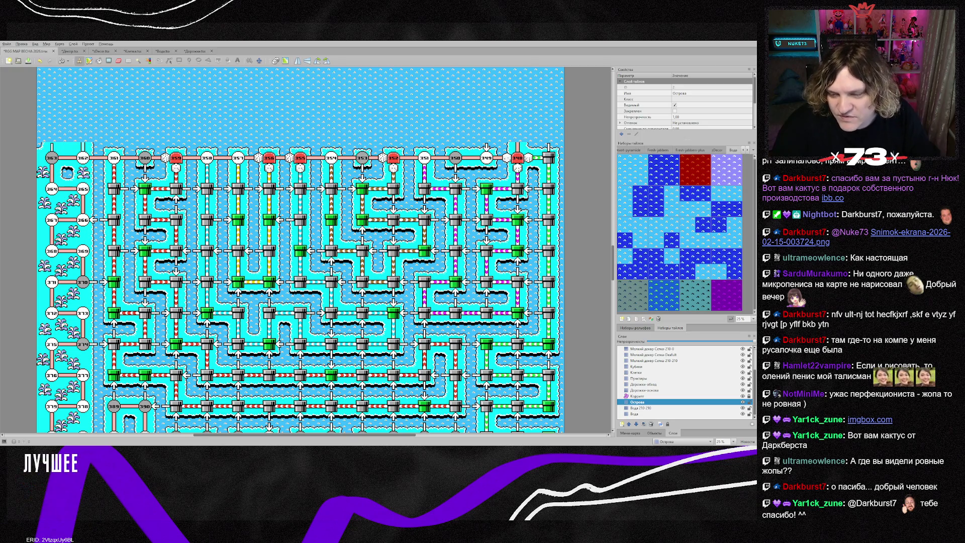
click(647, 390)
mouse_move(648, 389)
mouse_down()
mouse_move(640, 369)
mouse_move(664, 366)
mouse_move(651, 366)
mouse_up()
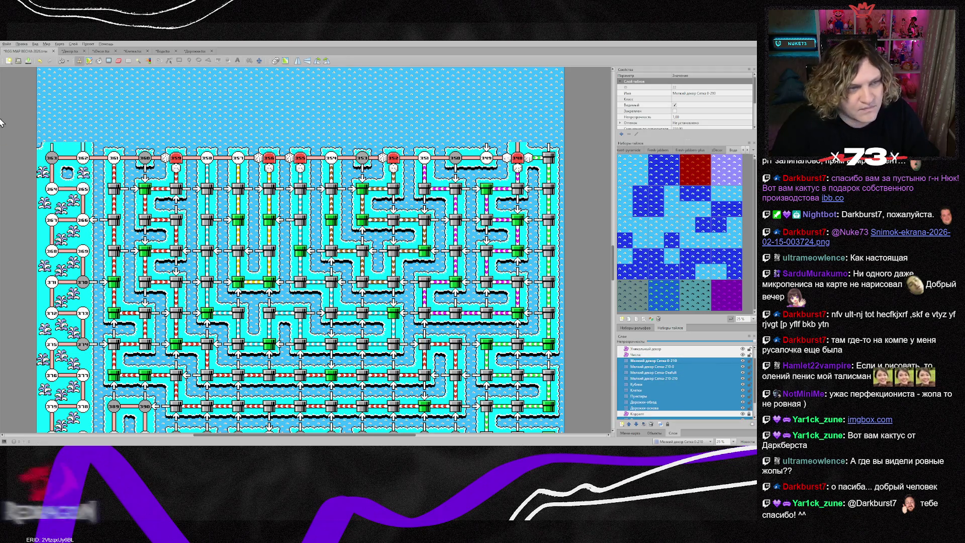
mouse_move(41, 143)
mouse_down()
mouse_move(147, 205)
mouse_move(457, 330)
mouse_move(475, 312)
mouse_move(563, 323)
mouse_move(569, 336)
mouse_up()
scroll(457, 330, down, 5)
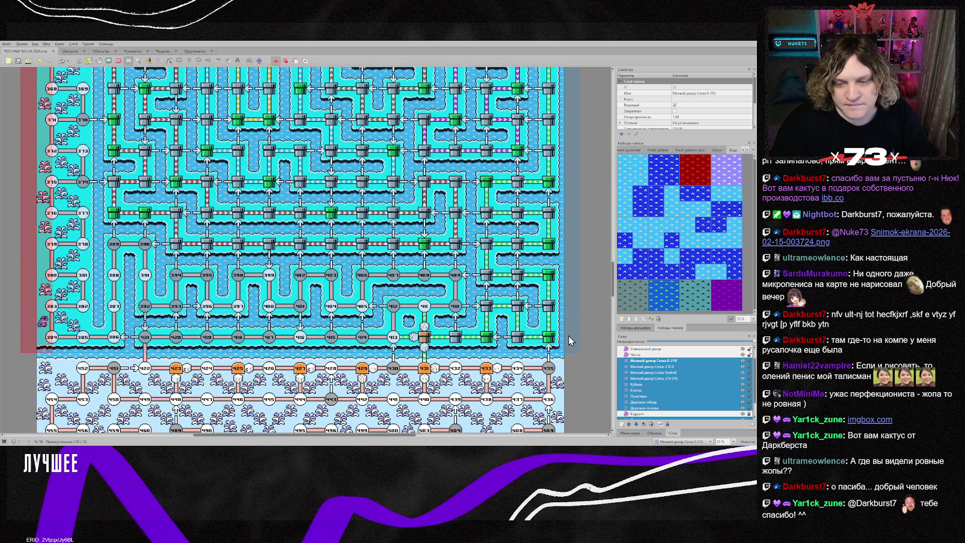
key(Delete)
key(ctrl+z)
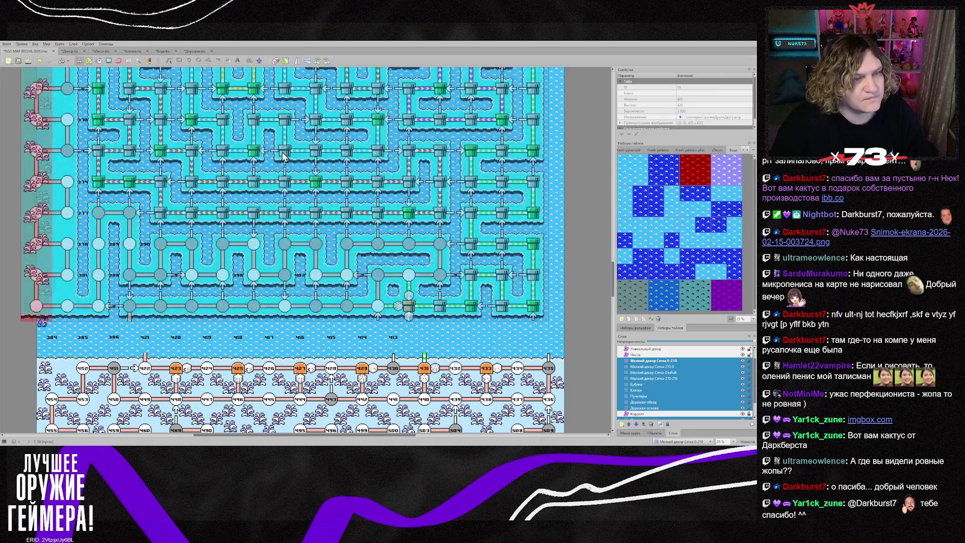
scroll(319, 249, up, 5)
scroll(319, 249, up, 5)
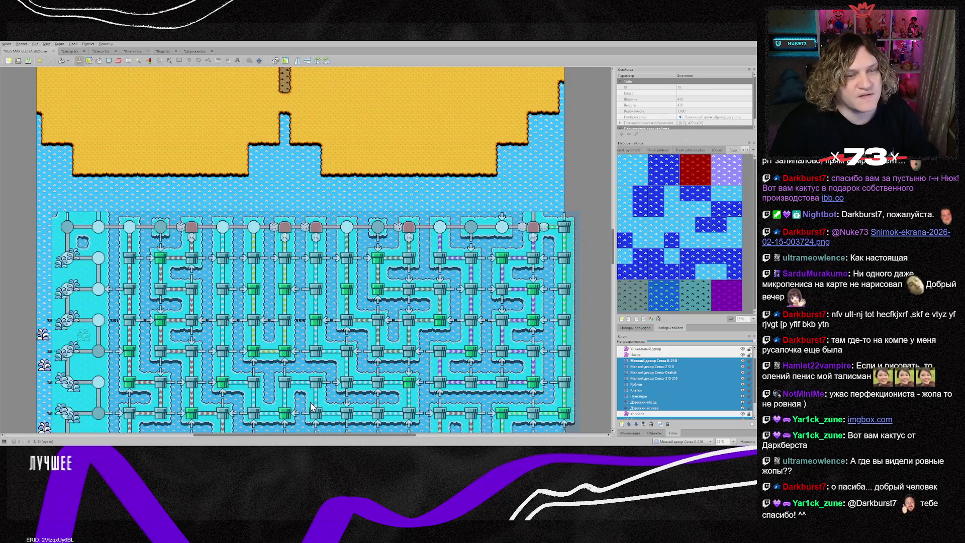
scroll(302, 371, right, 2)
mouse_move(305, 376)
mouse_down()
mouse_move(274, 377)
mouse_move(658, 417)
mouse_move(301, 281)
mouse_move(303, 355)
mouse_move(260, 376)
mouse_move(281, 386)
mouse_move(648, 407)
mouse_up()
click(652, 419)
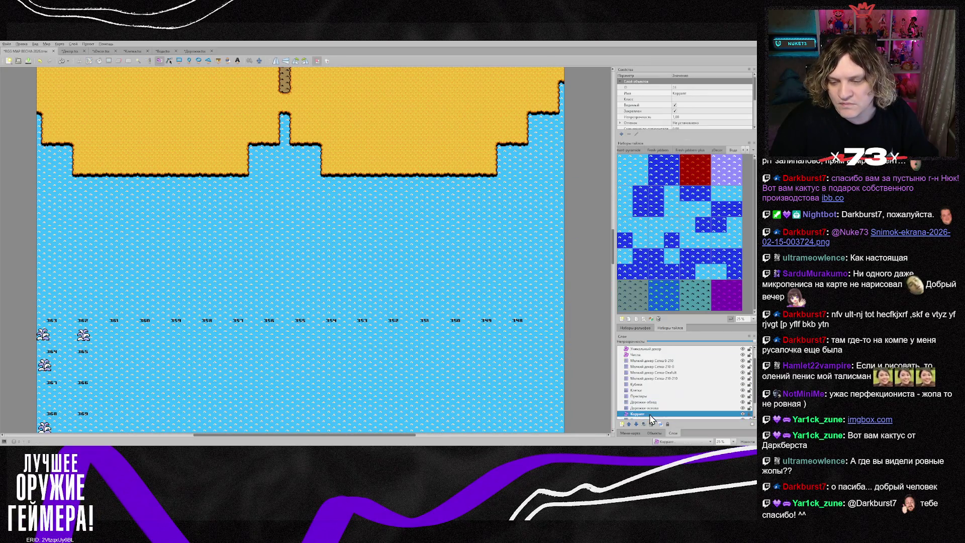
key(ctrl+z)
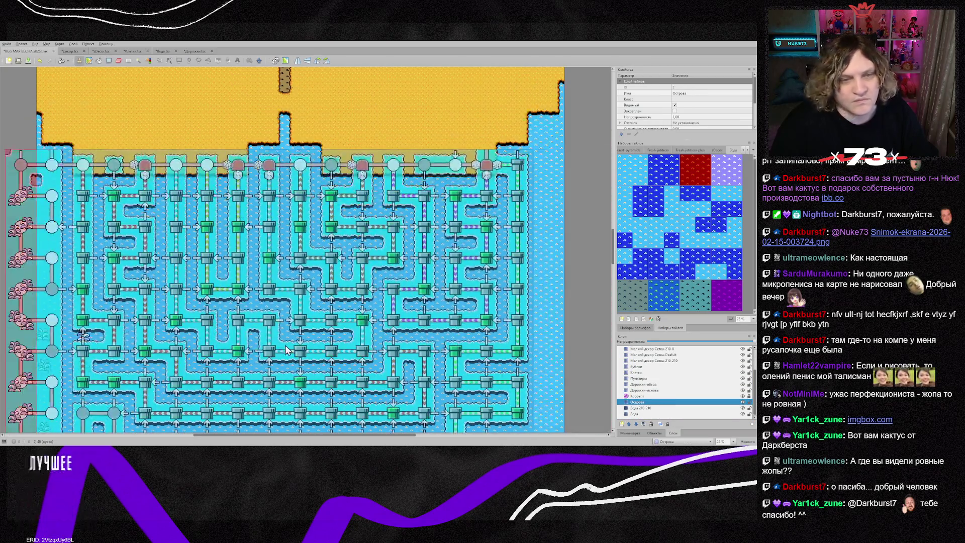
- Offset the pipe and decor layers as a block, then select layers Объекты мелкого декора through Числа
drag(284, 350, 309, 377)
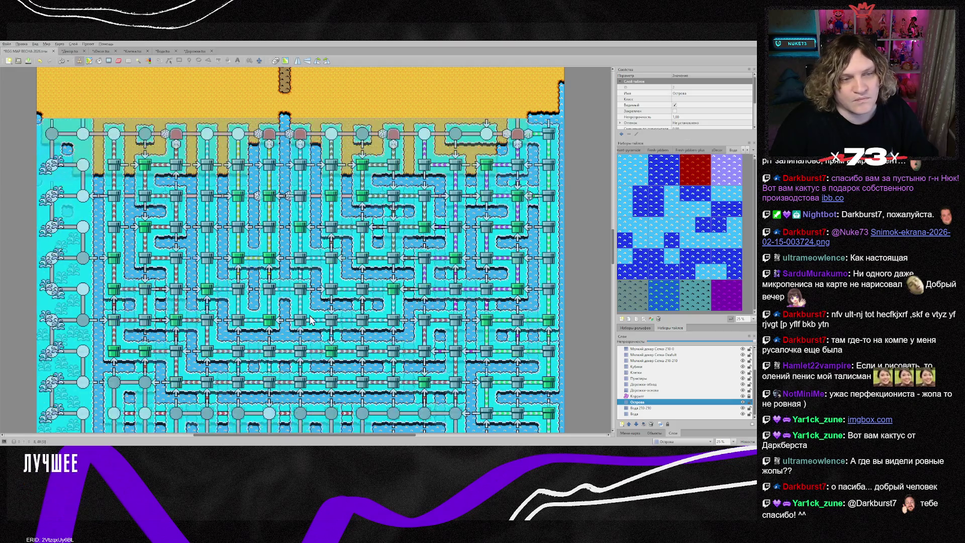
right_click(318, 259)
scroll(318, 259, down, 5)
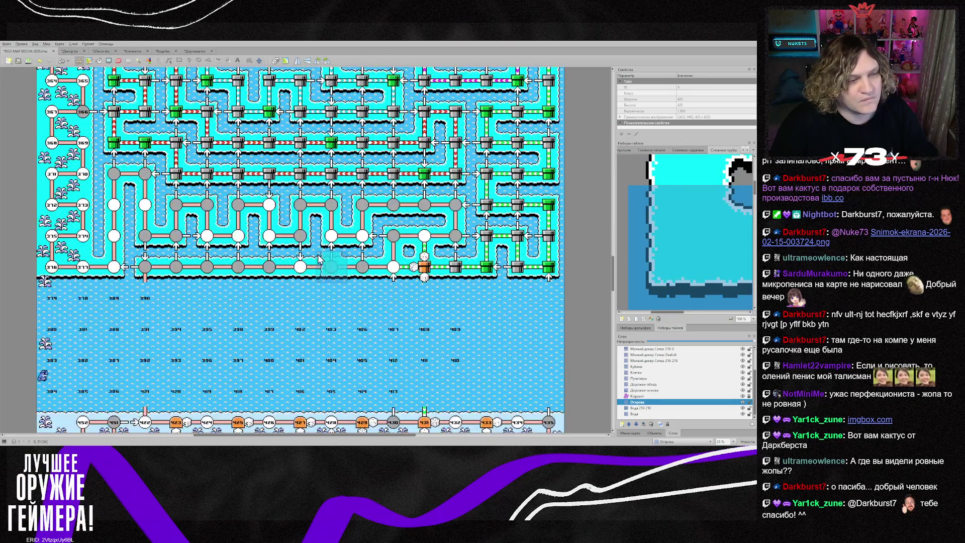
scroll(272, 251, down, 3)
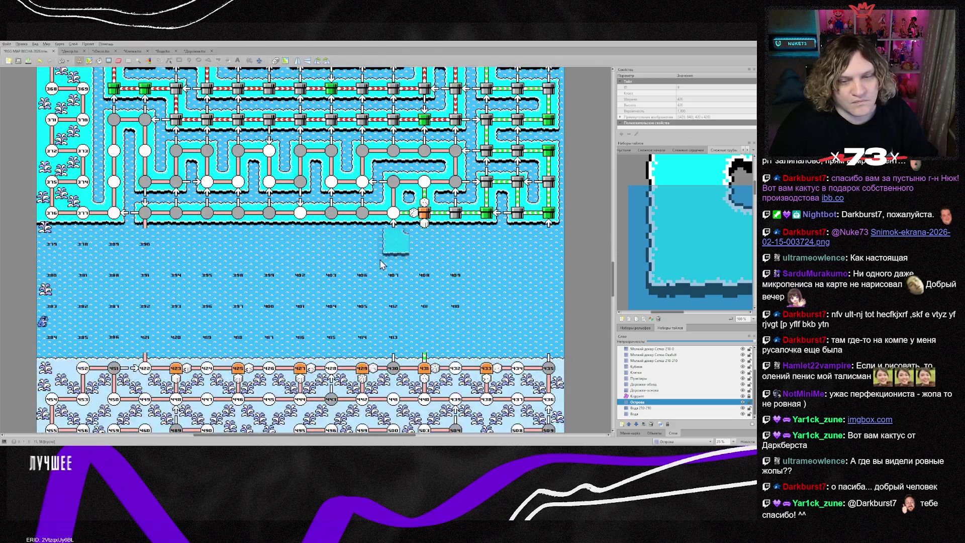
scroll(668, 364, up, 2)
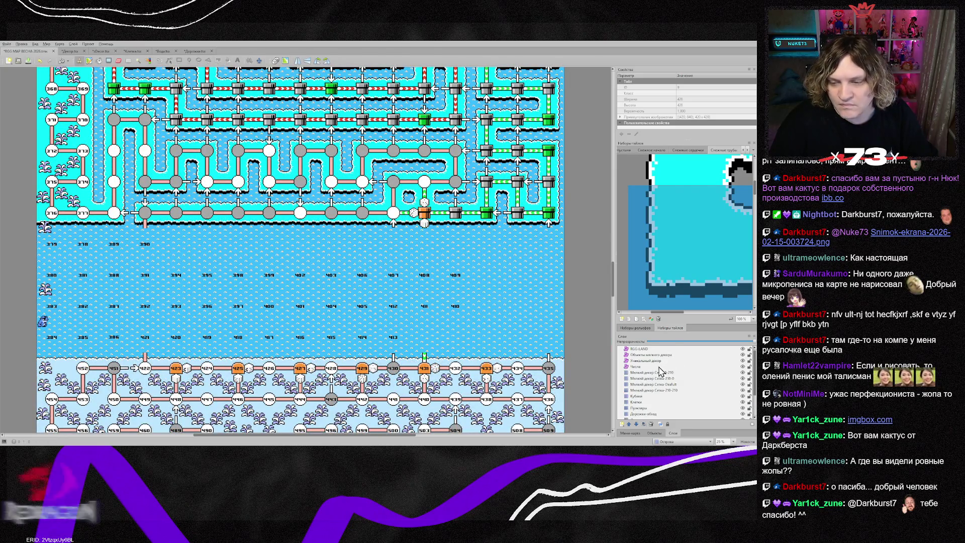
click(653, 355)
shift+click(650, 366)
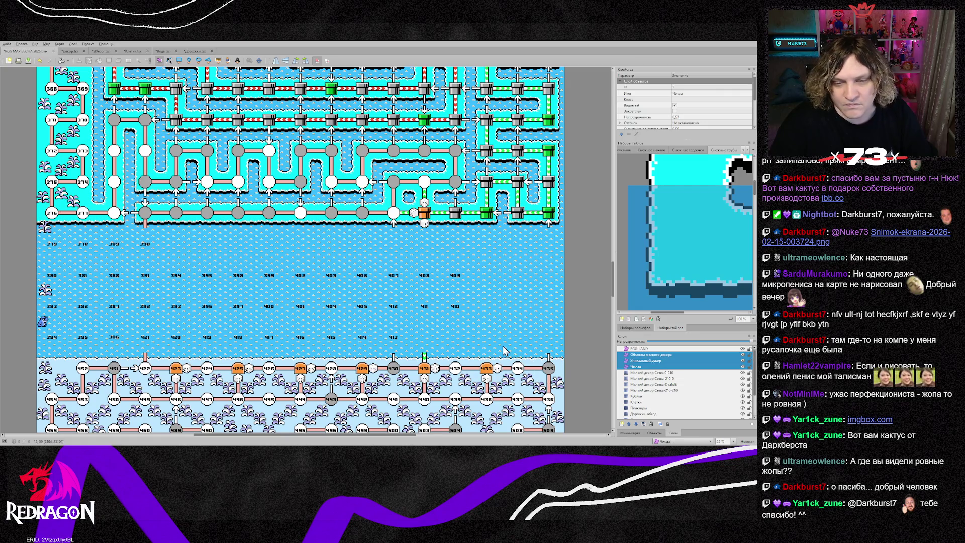
scroll(94, 144, up, 3)
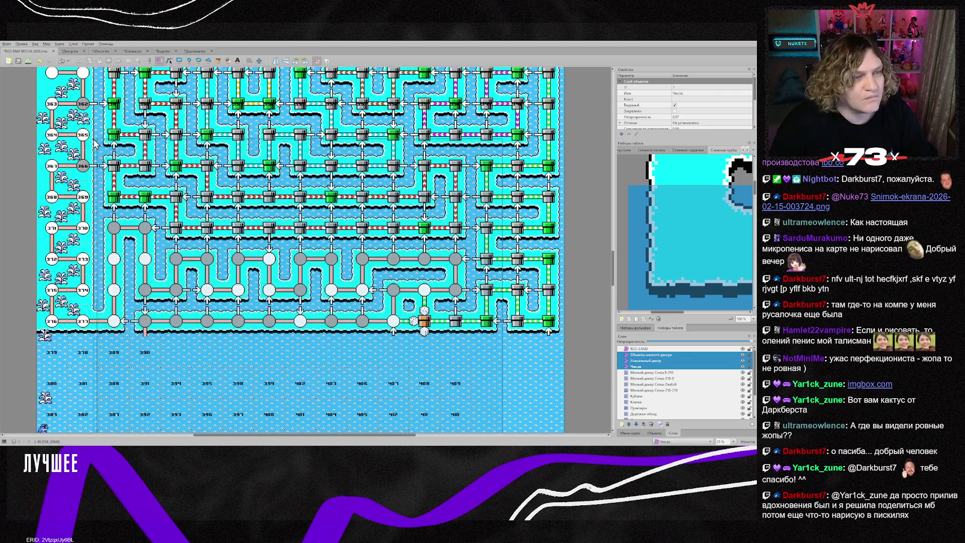
- Delete the number labels beside the left column of circles on the pipe grid
scroll(95, 143, up, 3)
click(26, 129)
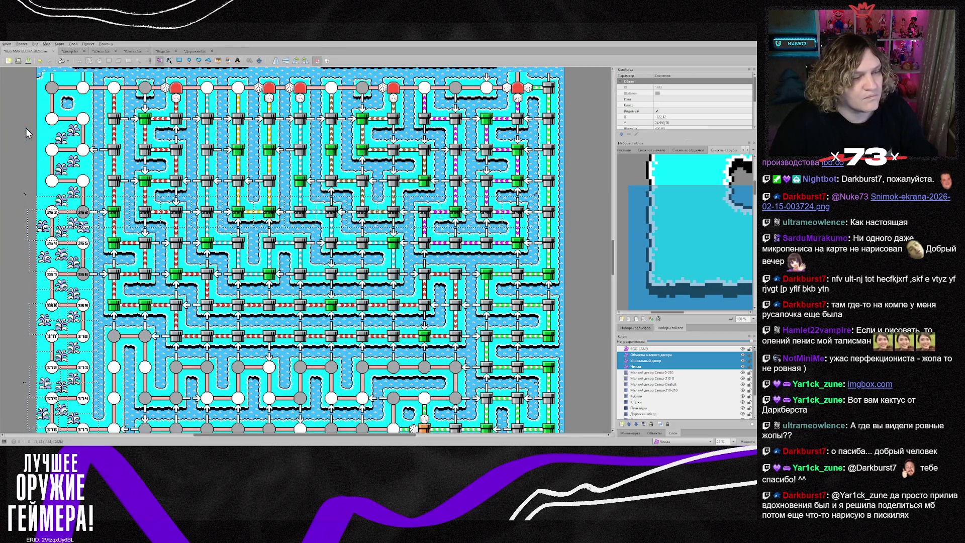
key(Delete)
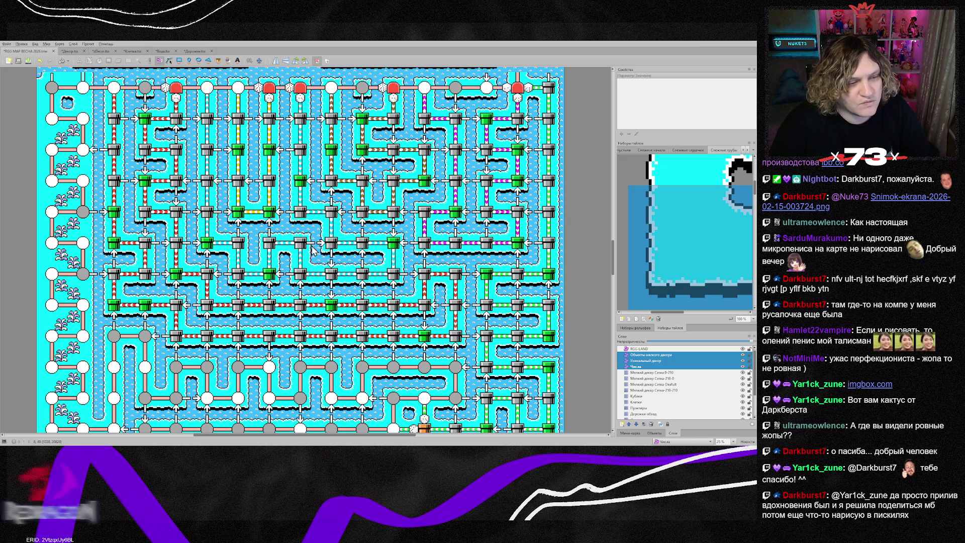
- Scroll the map up and down to look over the desert pyramid area
scroll(312, 250, down, 5)
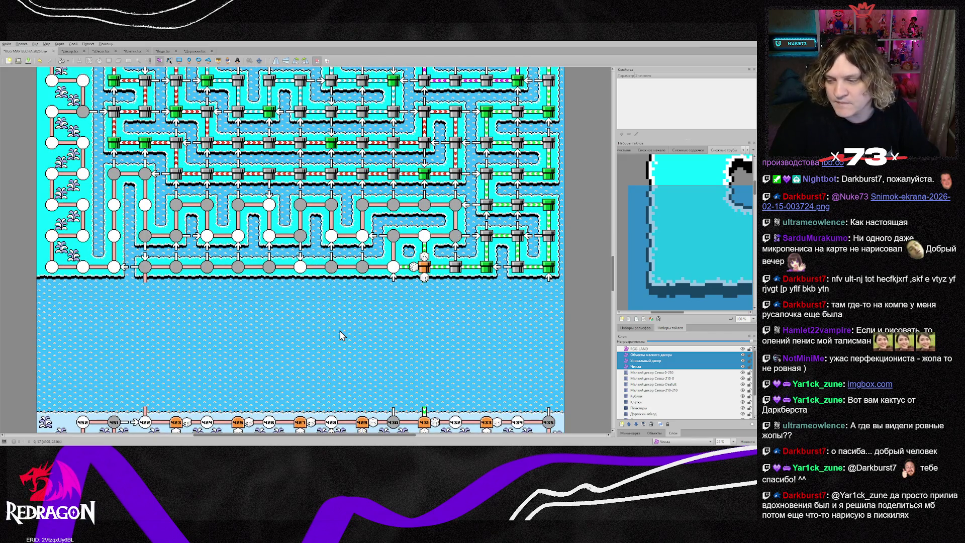
scroll(340, 335, up, 15)
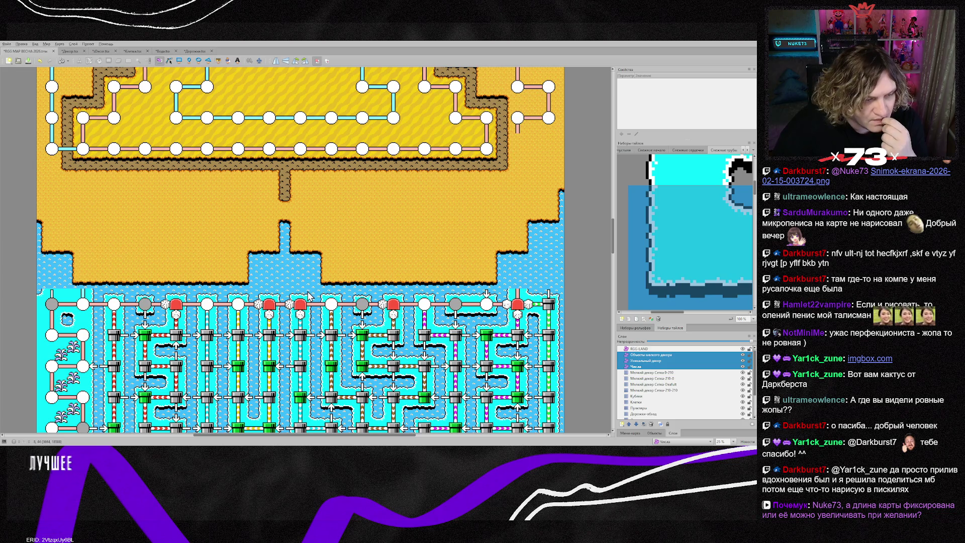
scroll(303, 294, up, 5)
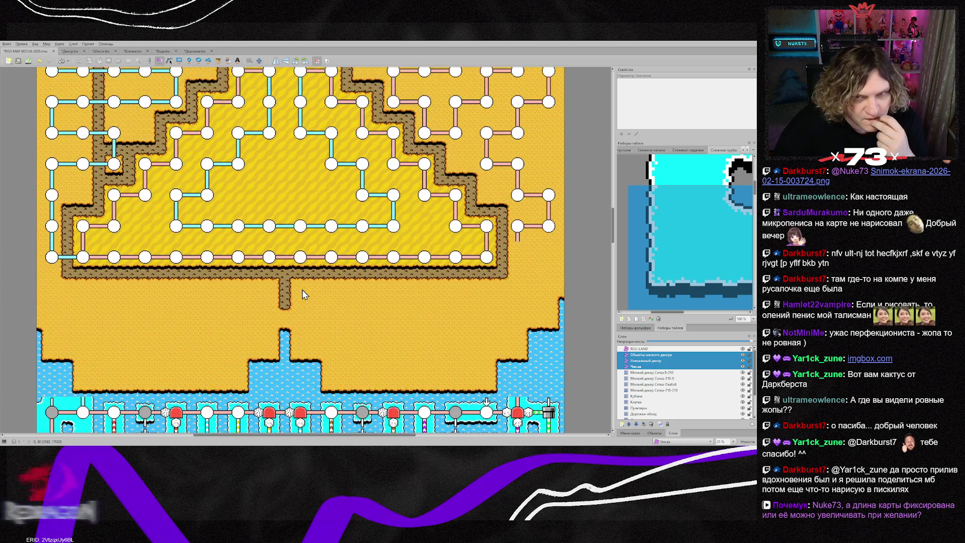
scroll(304, 294, down, 2)
scroll(302, 294, up, 5)
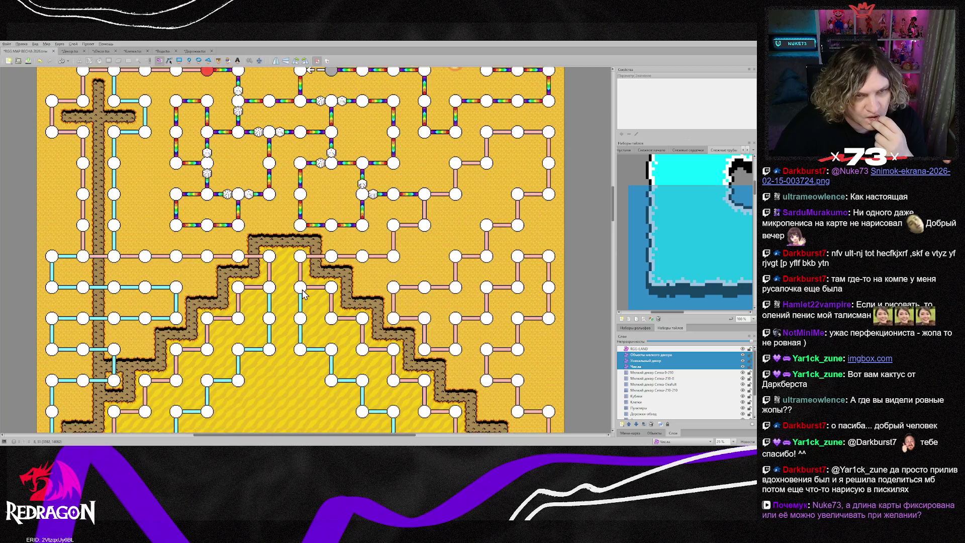
scroll(300, 289, down, 6)
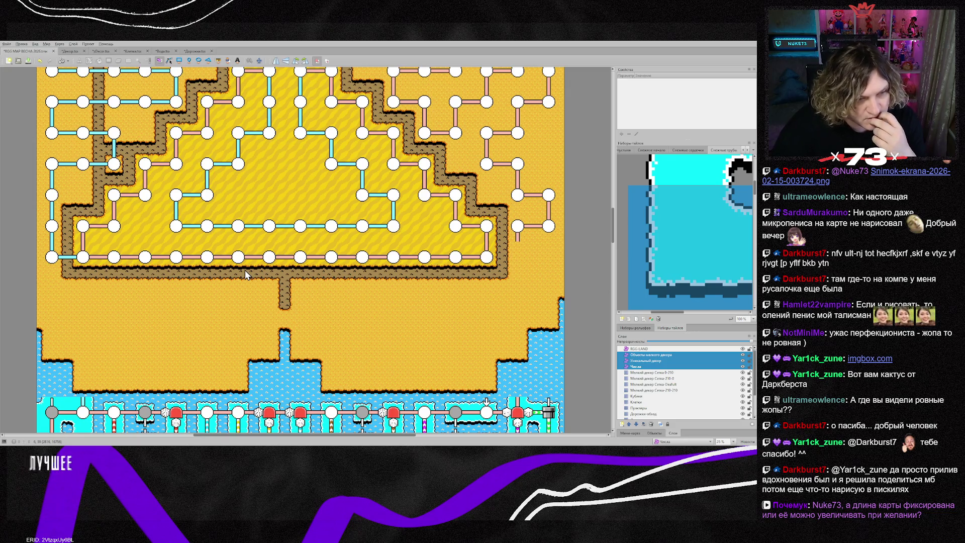
scroll(246, 270, down, 1)
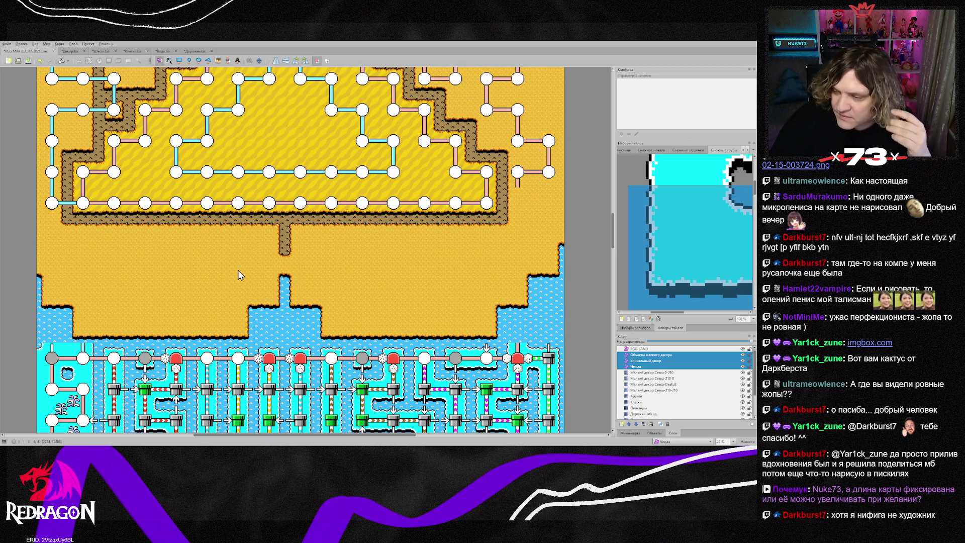
scroll(239, 274, down, 3)
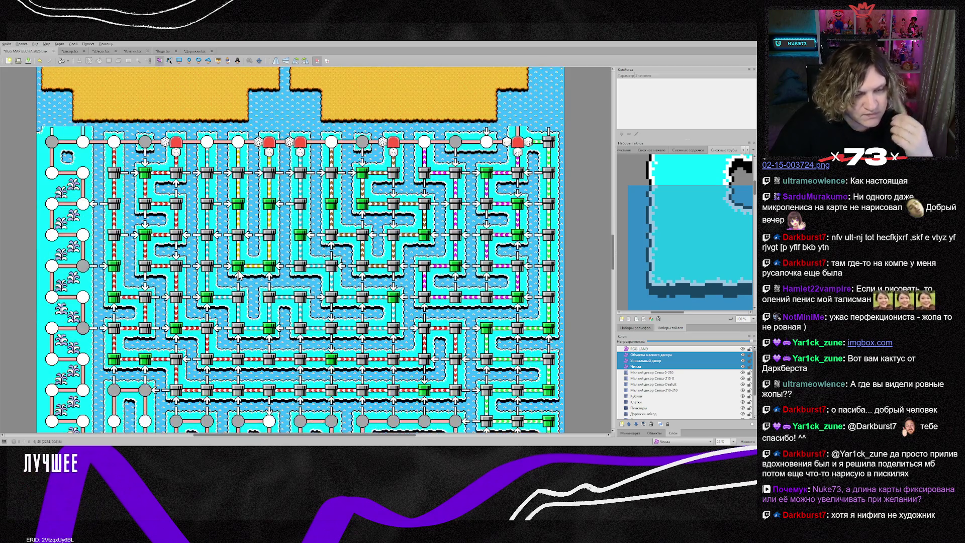
scroll(239, 274, down, 12)
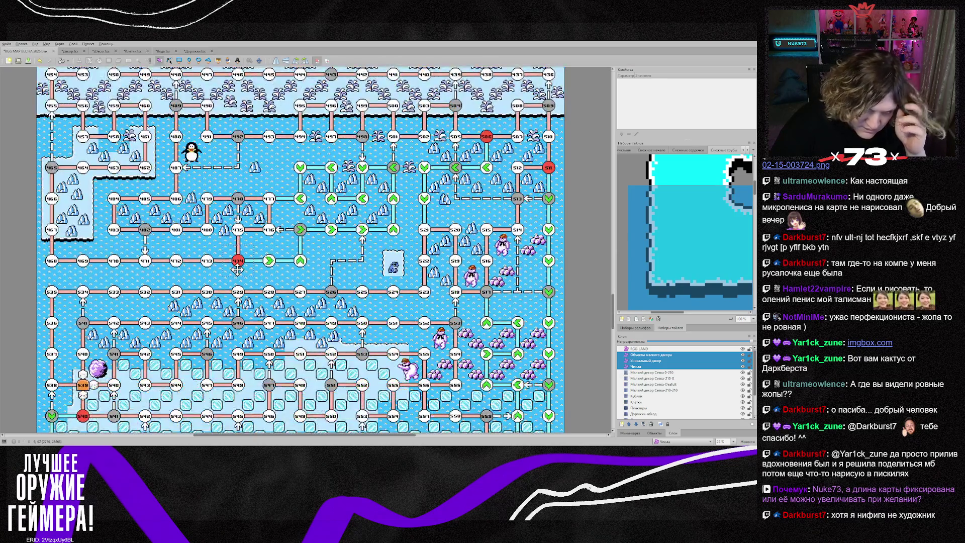
scroll(238, 272, up, 2)
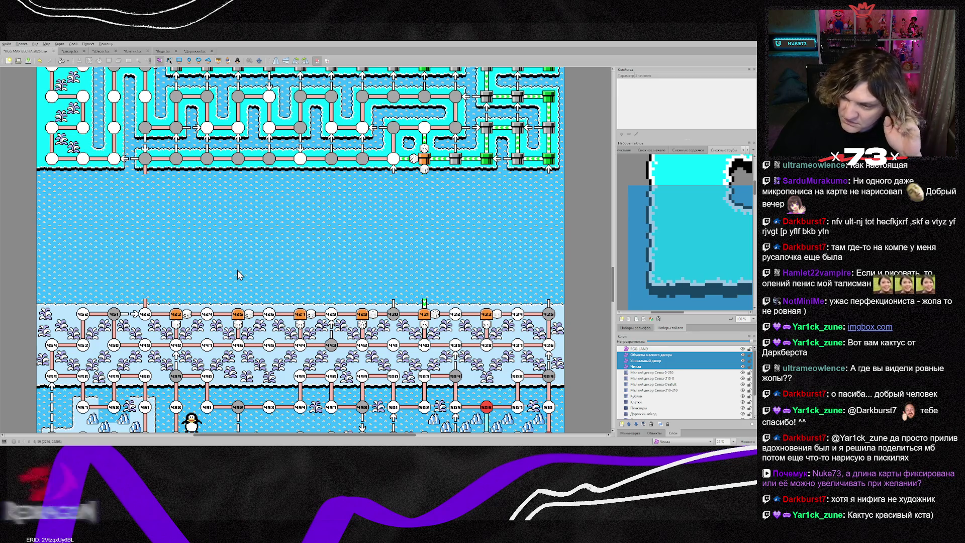
scroll(238, 271, up, 10)
scroll(238, 272, up, 2)
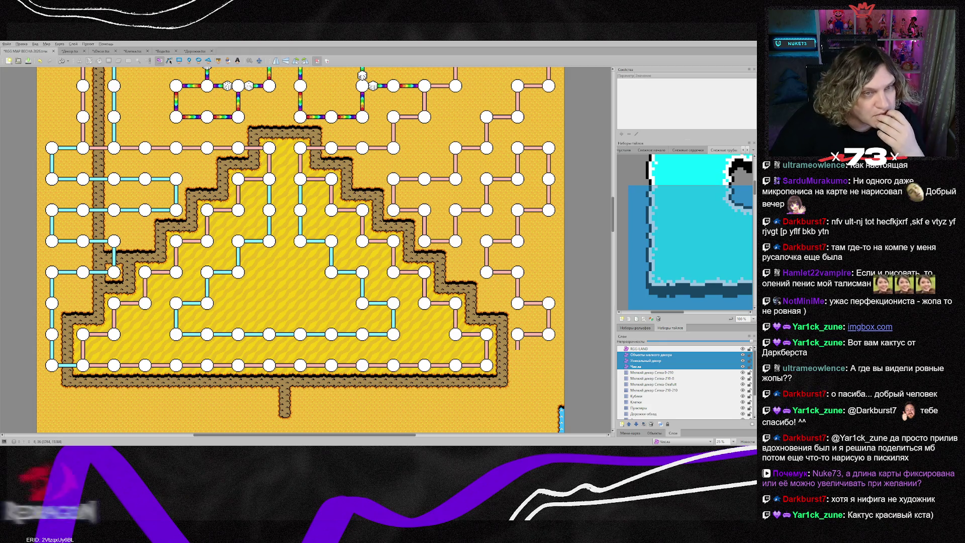
scroll(300, 249, up, 2)
scroll(301, 250, down, 3)
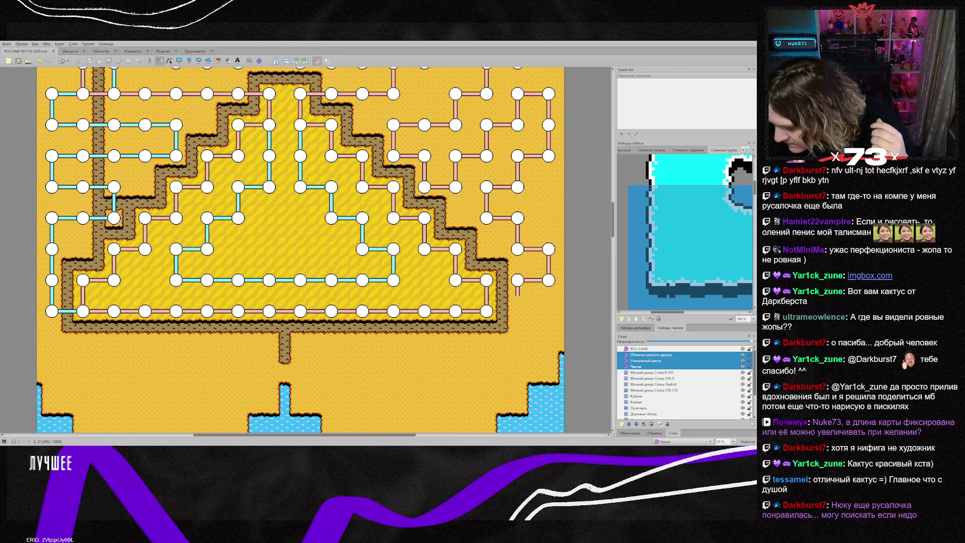
scroll(300, 250, down, 2)
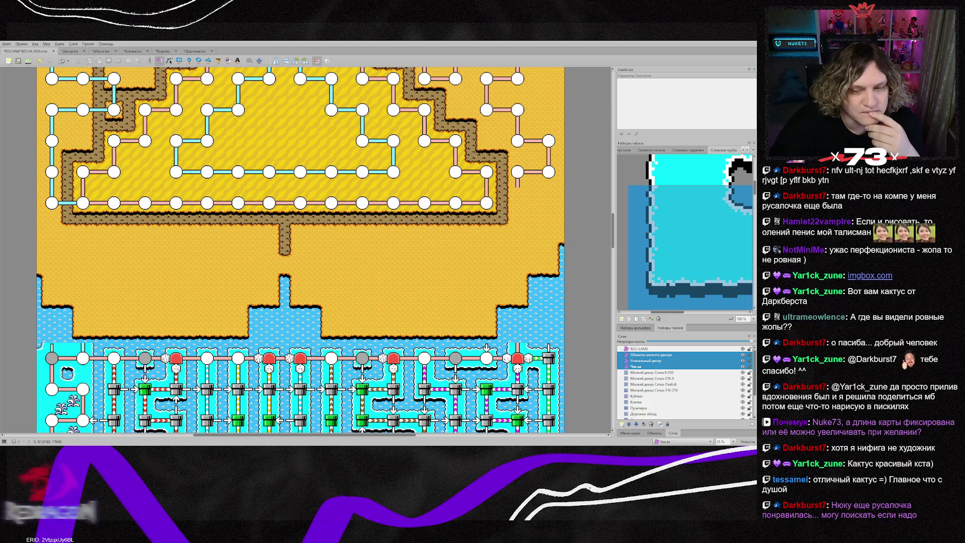
scroll(300, 250, down, 3)
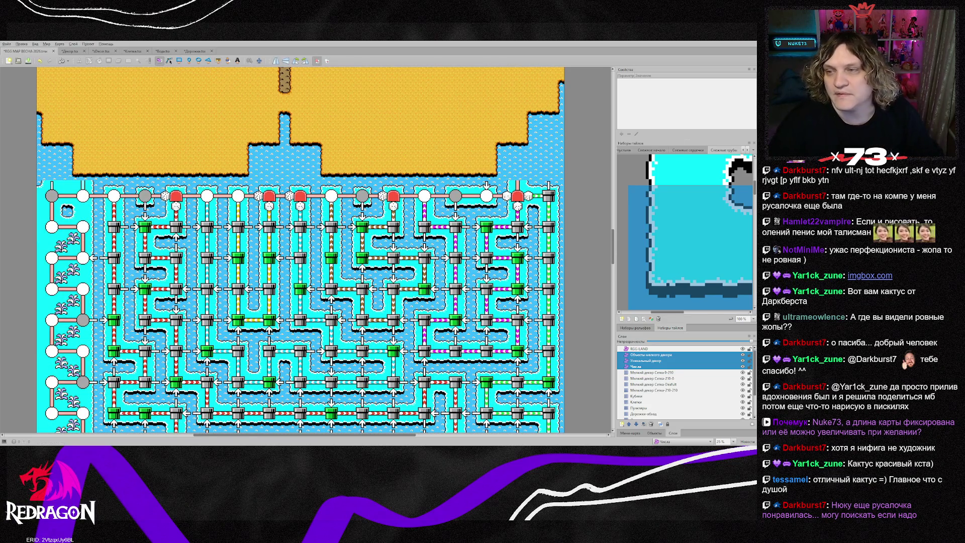
ctrl+scroll(686, 233, down, 6)
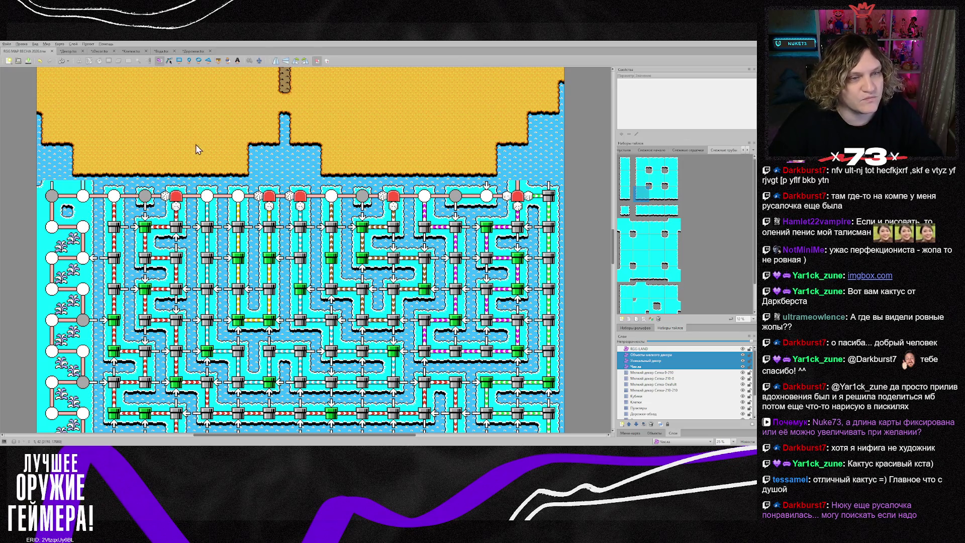
scroll(234, 217, up, 10)
scroll(235, 217, up, 10)
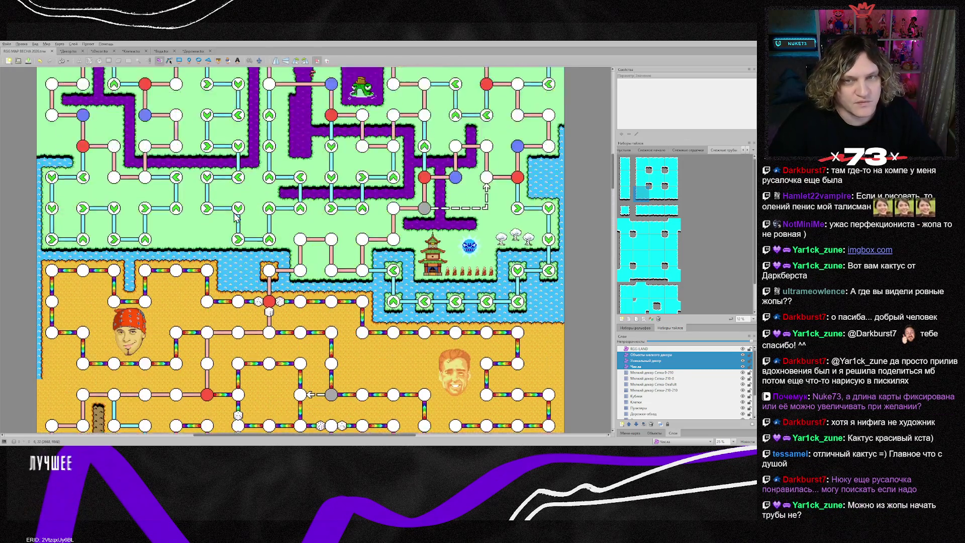
scroll(235, 215, down, 20)
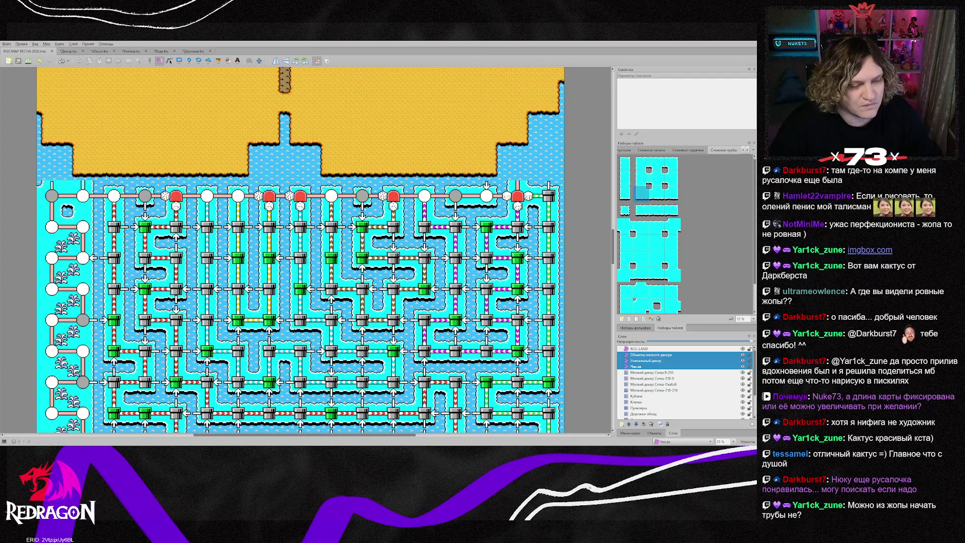
- In Photoshop, fill the sand tileset black then bright green, save, and return to Tiled
key(alt+Tab)
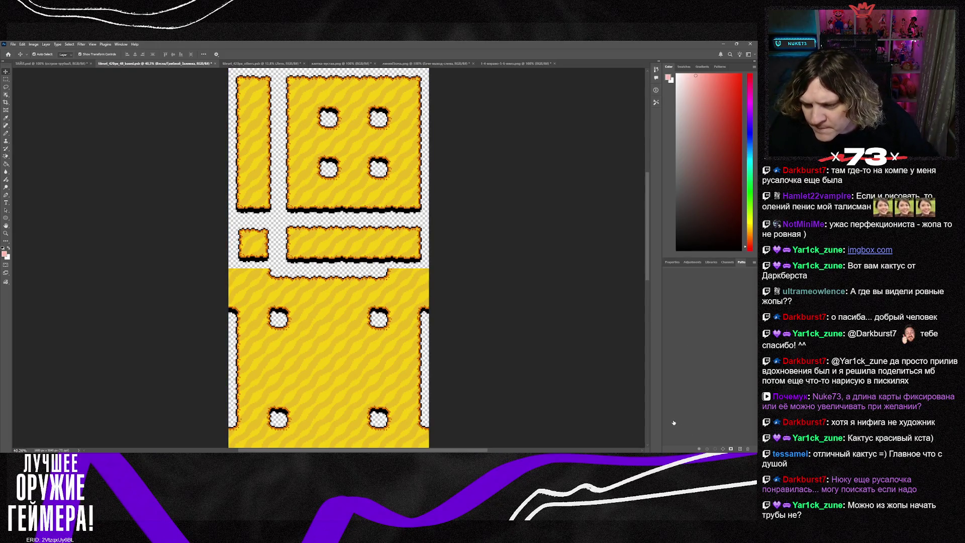
key(ctrl+z)
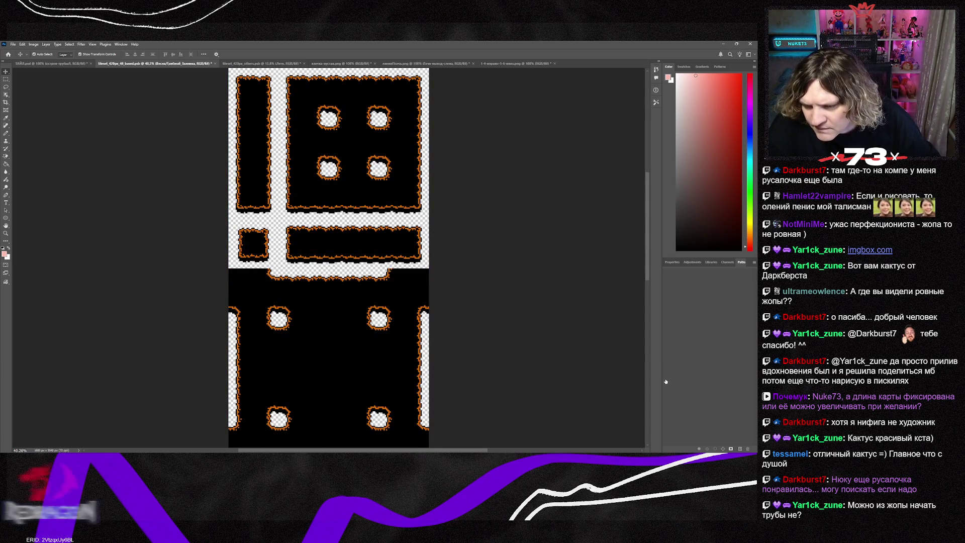
key(ctrl+z)
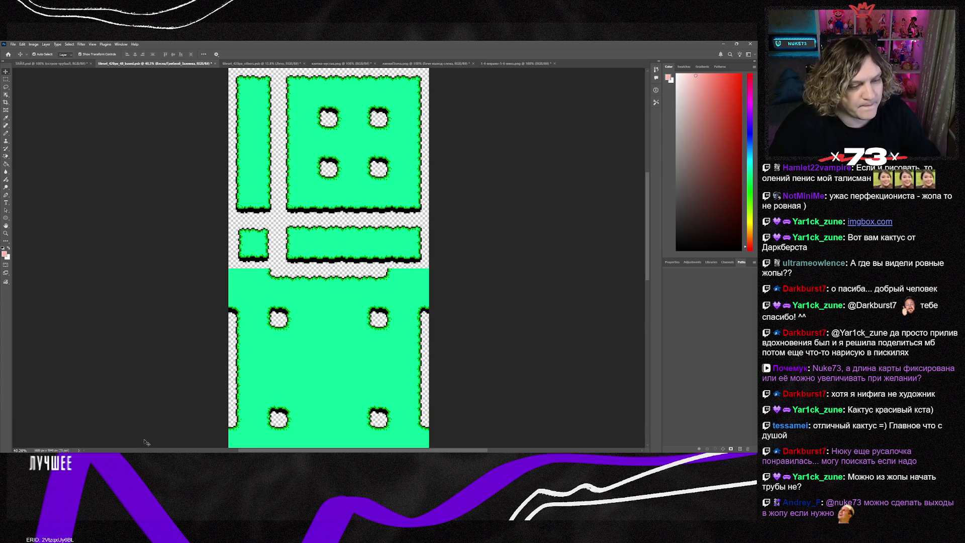
key(alt+Tab)
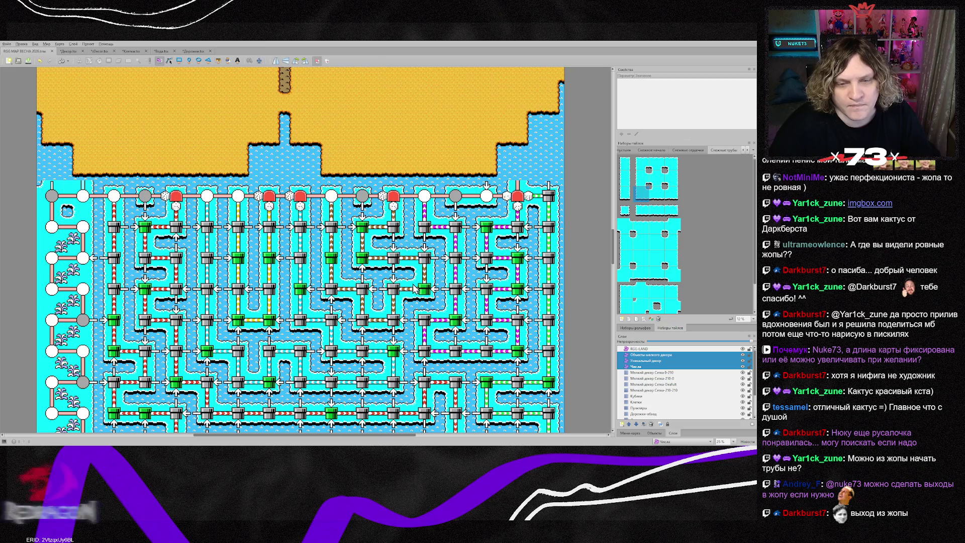
- Open the Fresh-pipes tileset, zoom it out, and pick a green island tile
click(478, 285)
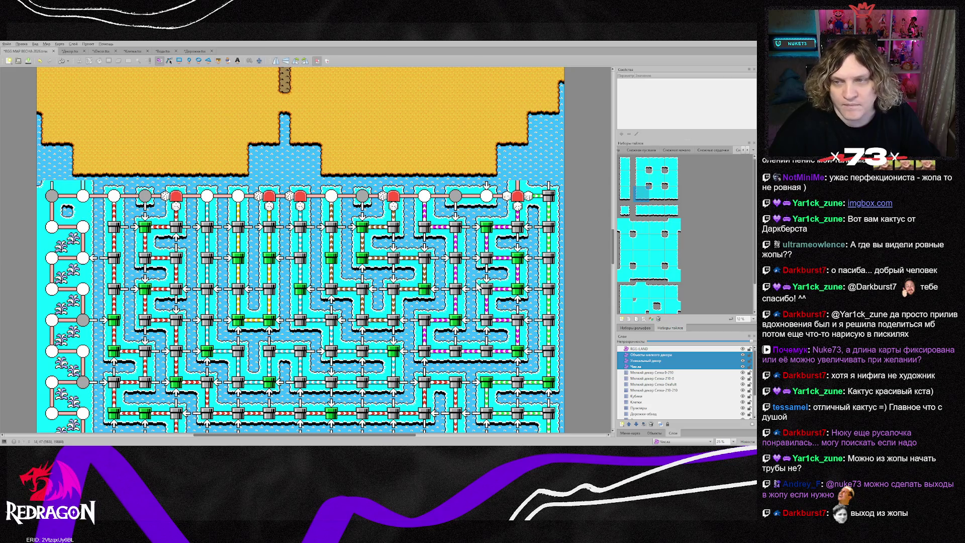
click(743, 151)
click(743, 151)
click(632, 151)
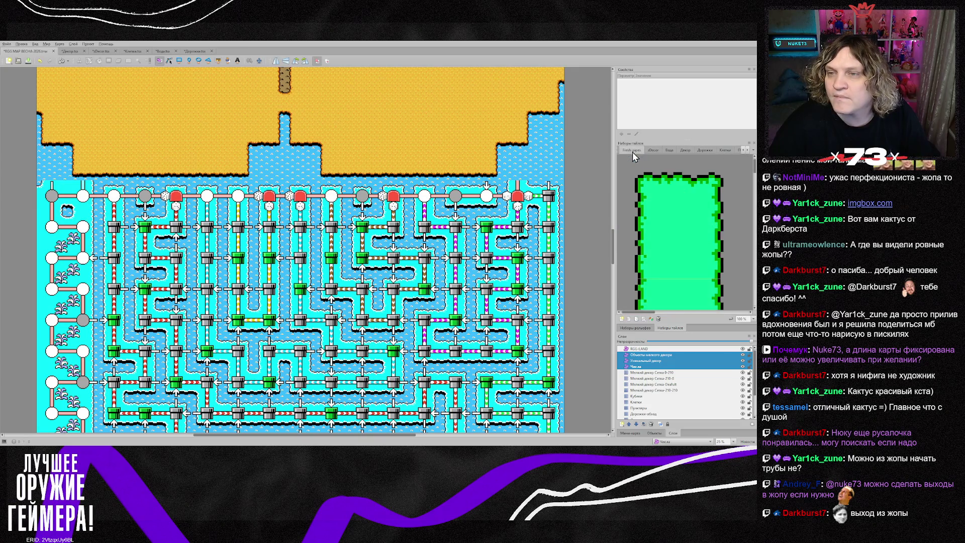
scroll(682, 245, down, 4)
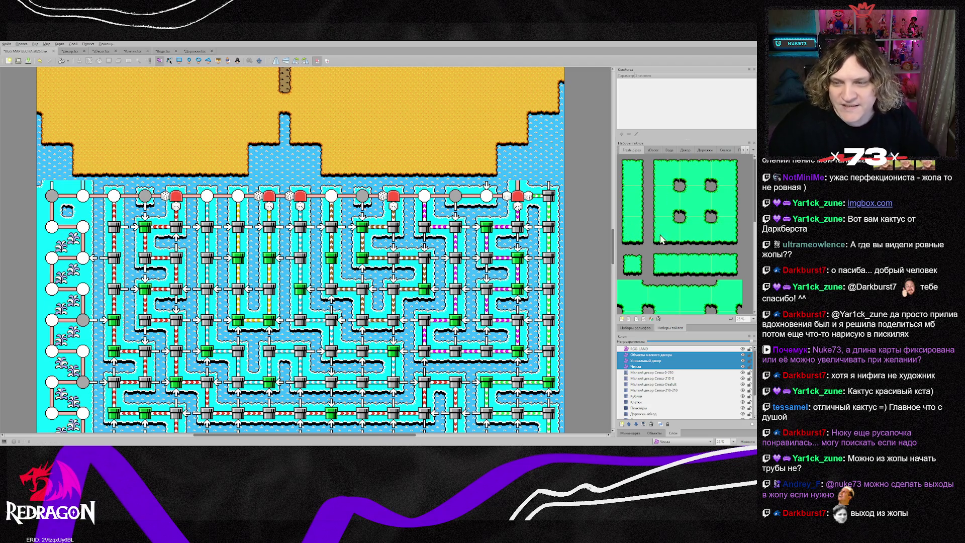
scroll(696, 274, down, 2)
scroll(718, 261, up, 2)
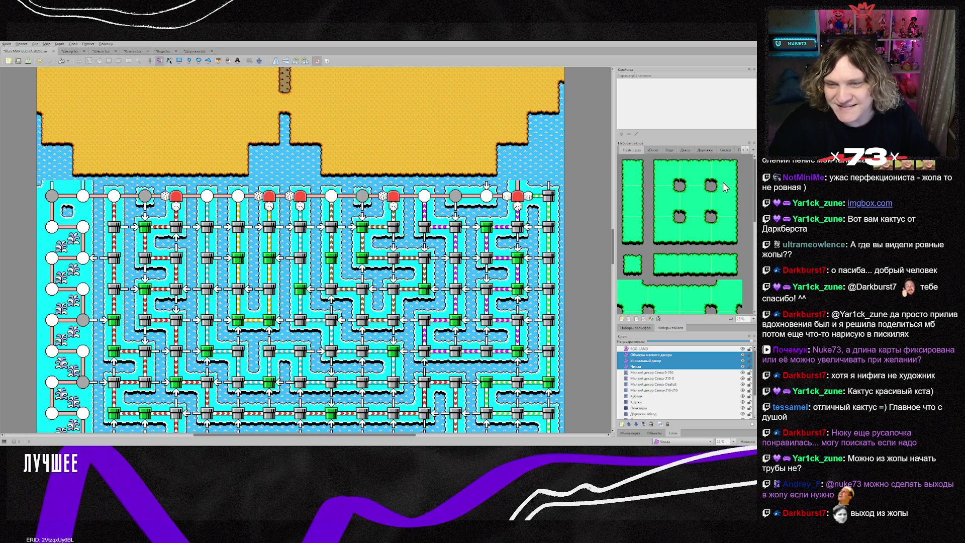
click(727, 172)
- Make Острова the active layer and pick the island's top-left corner tile
click(674, 384)
scroll(679, 390, down, 2)
click(641, 403)
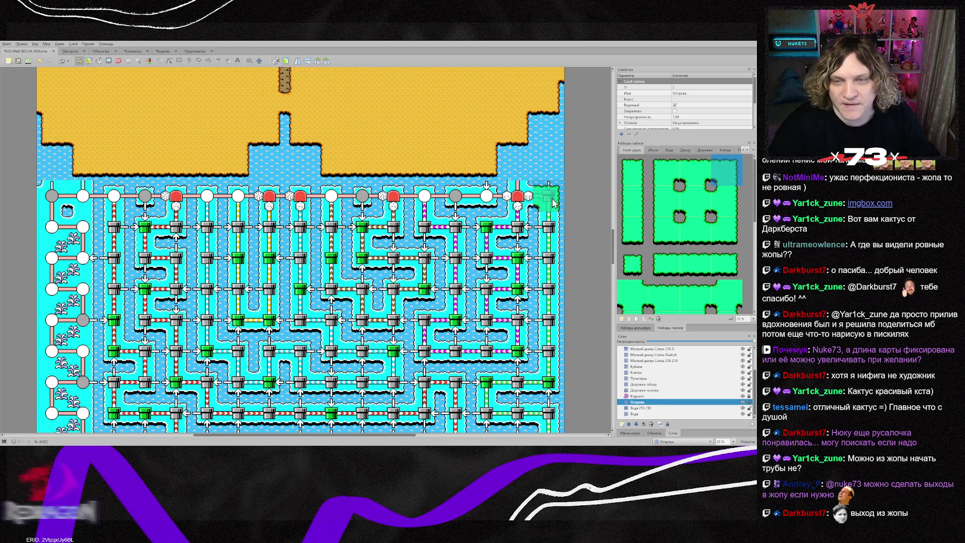
click(663, 170)
- Paint green corner and strip tiles along the pipe grid's entire top row
click(518, 196)
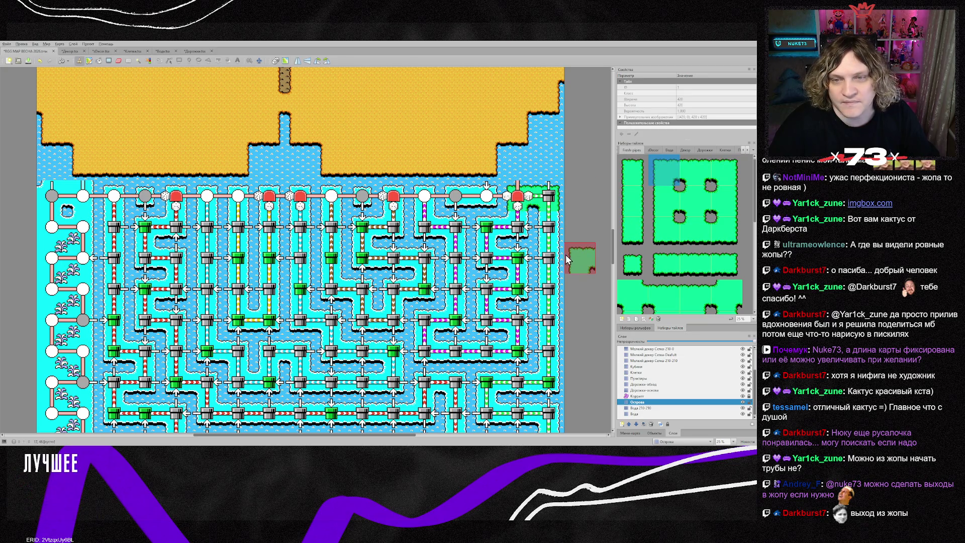
click(679, 265)
click(455, 196)
click(724, 267)
click(486, 196)
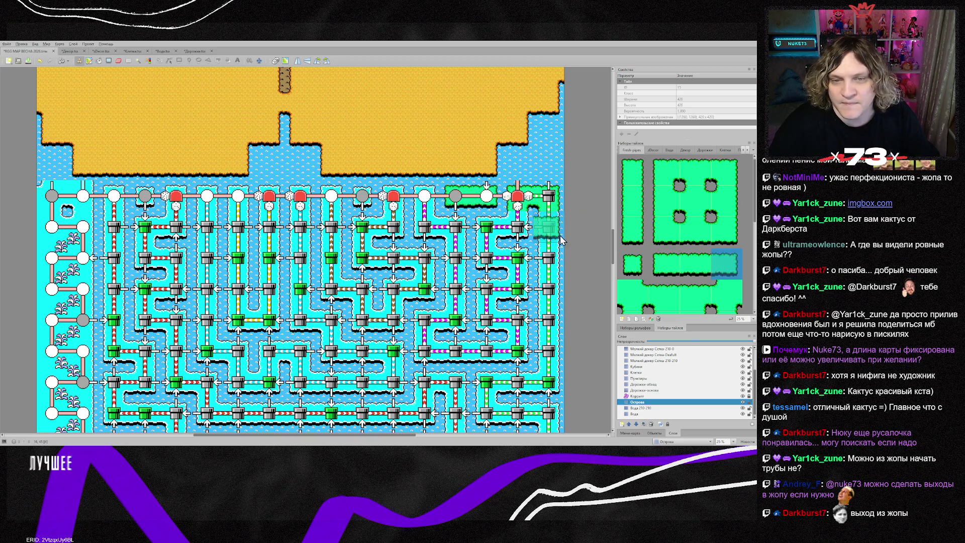
click(633, 171)
click(424, 196)
drag(395, 200, 86, 199)
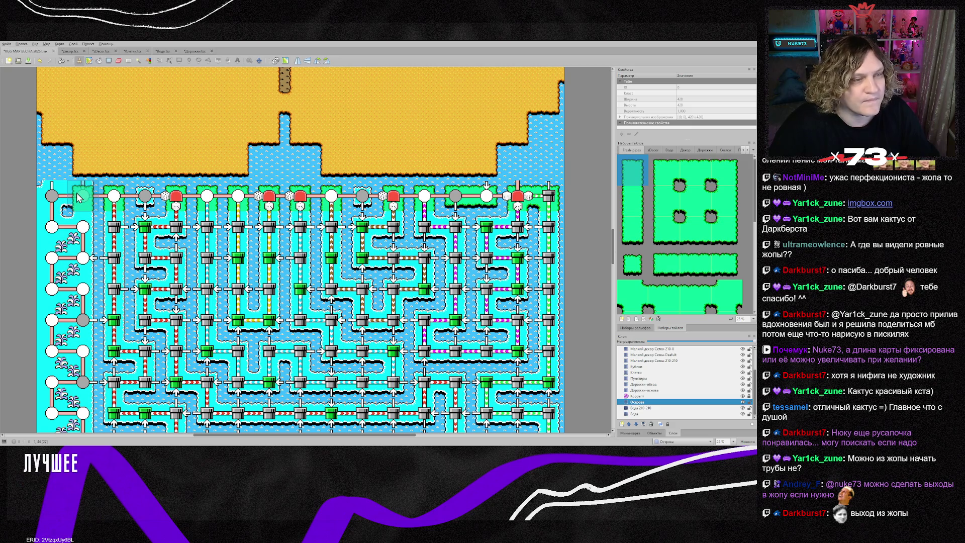
- Pick further green island edge pieces and stamp one at the grid's top-left corner
click(712, 174)
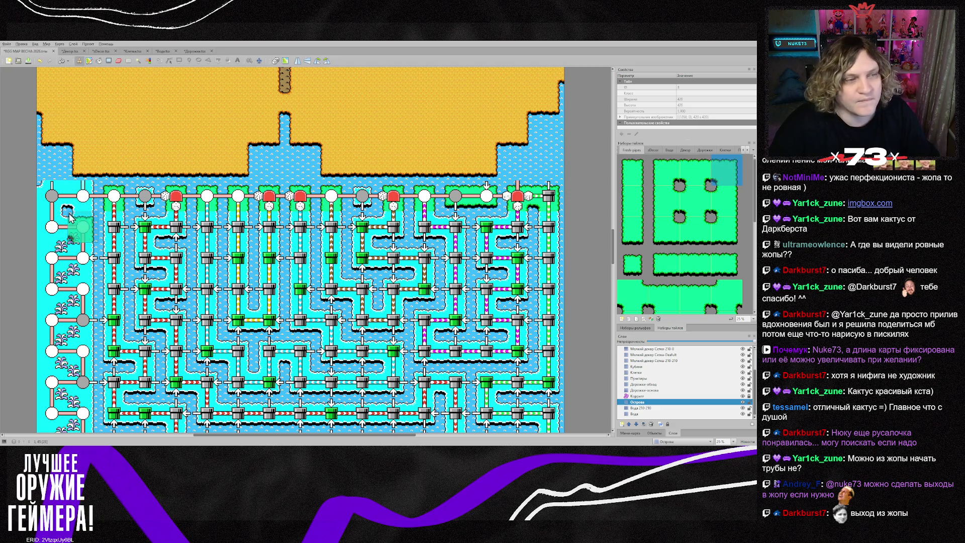
click(656, 174)
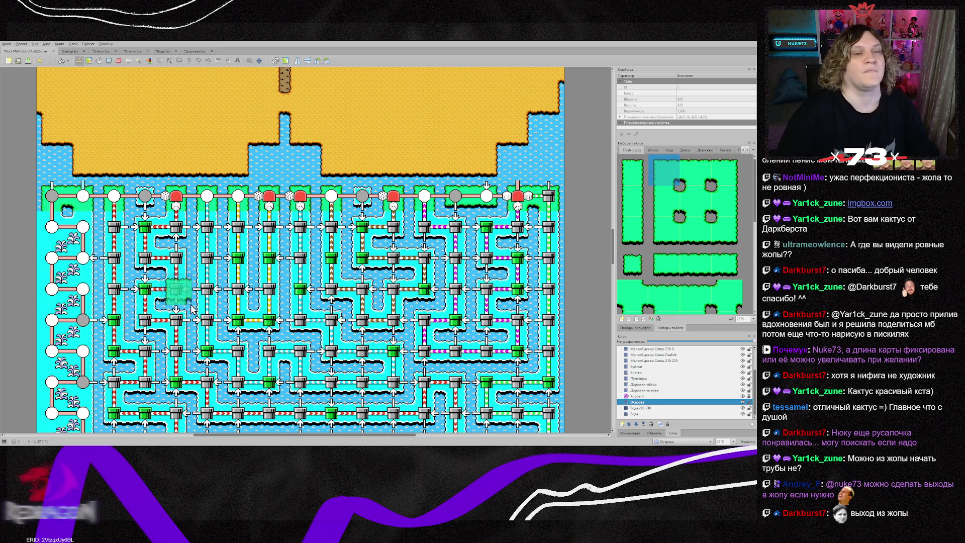
scroll(170, 226, down, 2)
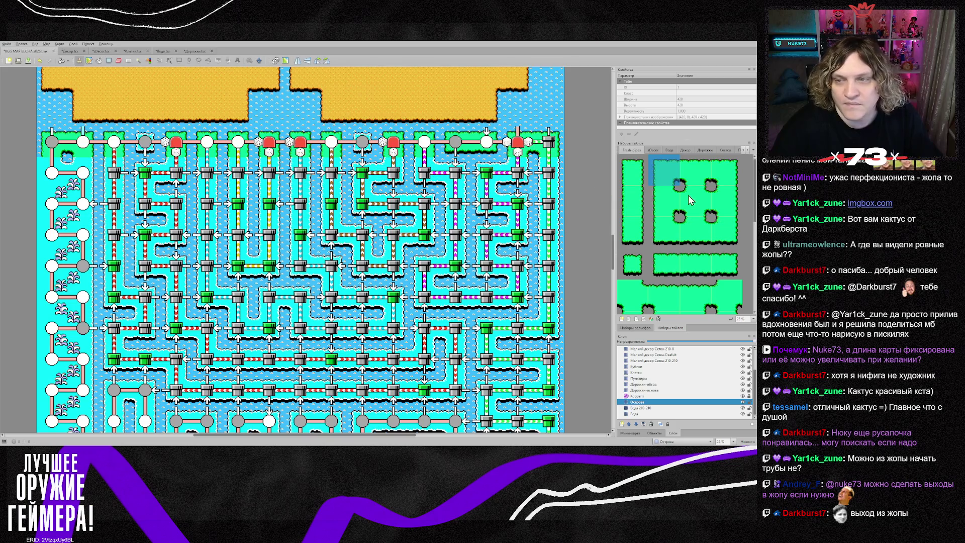
scroll(670, 206, down, 2)
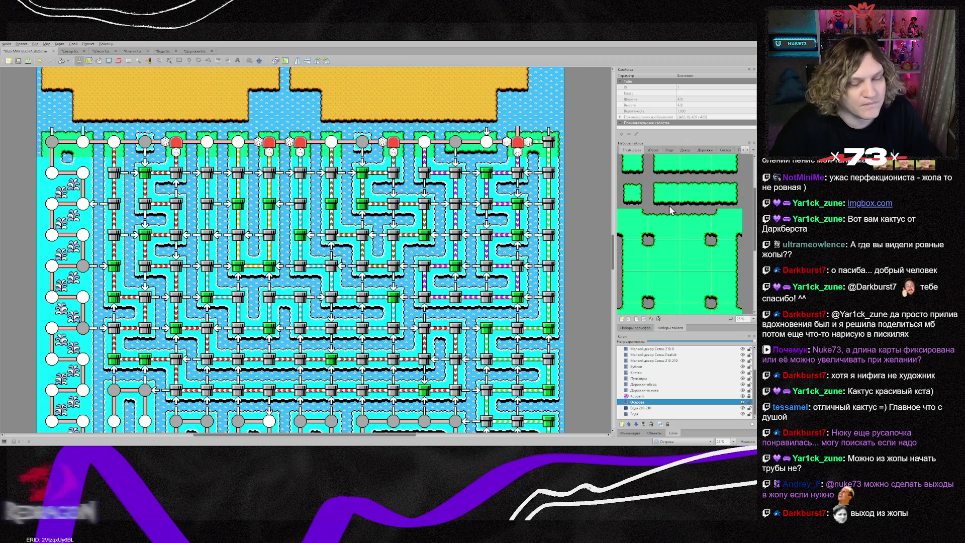
click(634, 259)
click(53, 173)
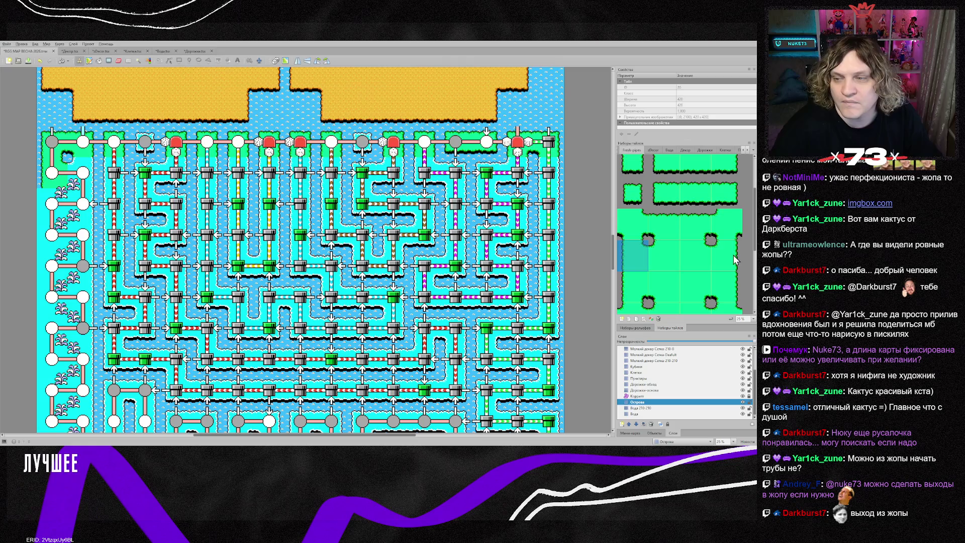
click(726, 255)
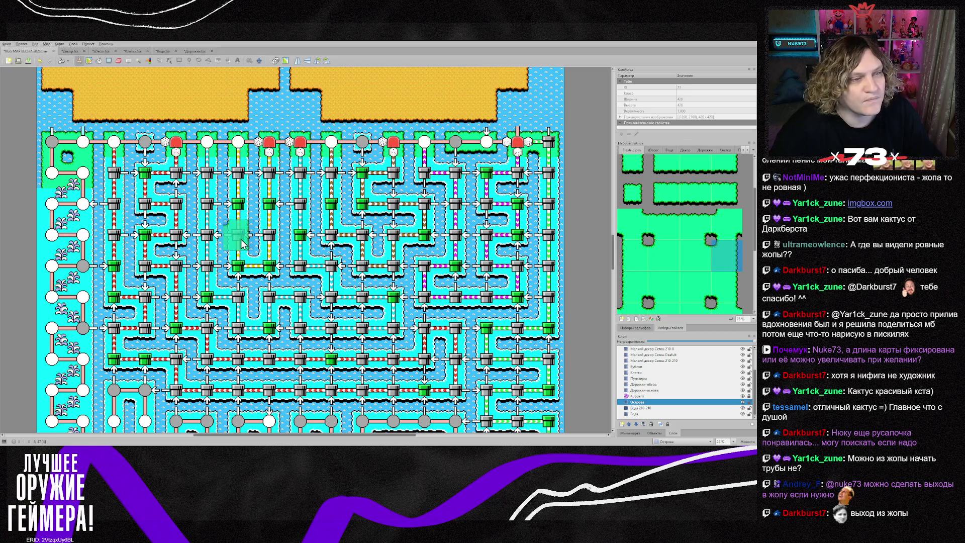
click(632, 194)
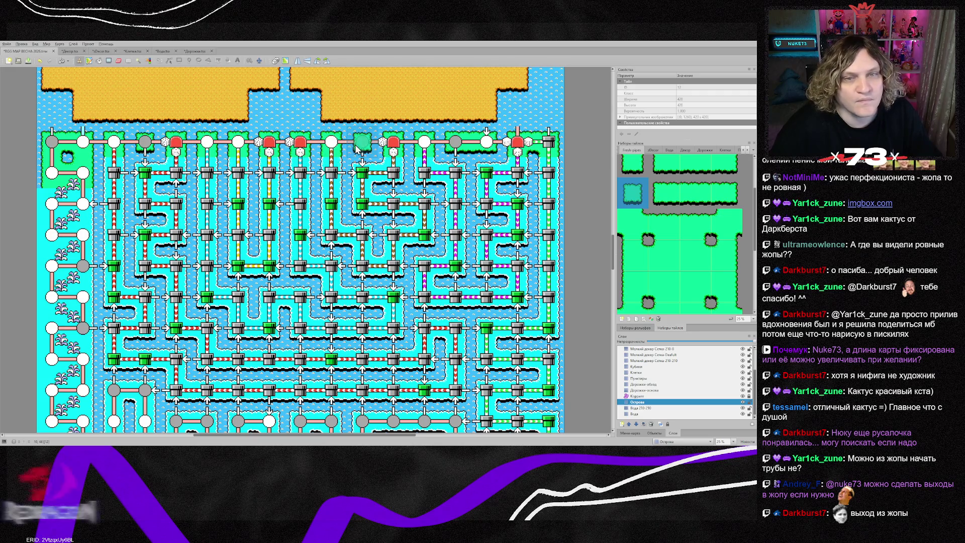
scroll(474, 236, up, 2)
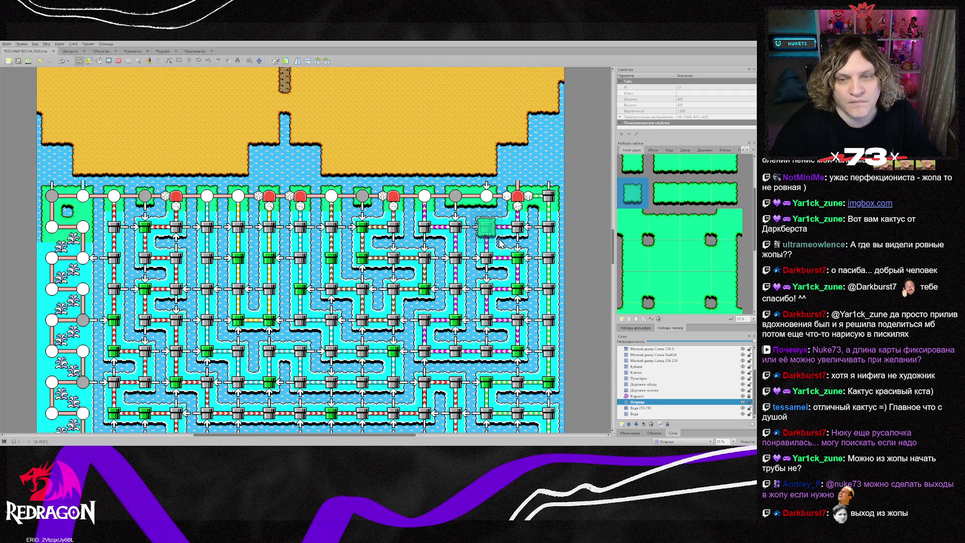
scroll(496, 242, up, 2)
- Make Пунктиры the active layer and scroll over the pipe grid
click(651, 378)
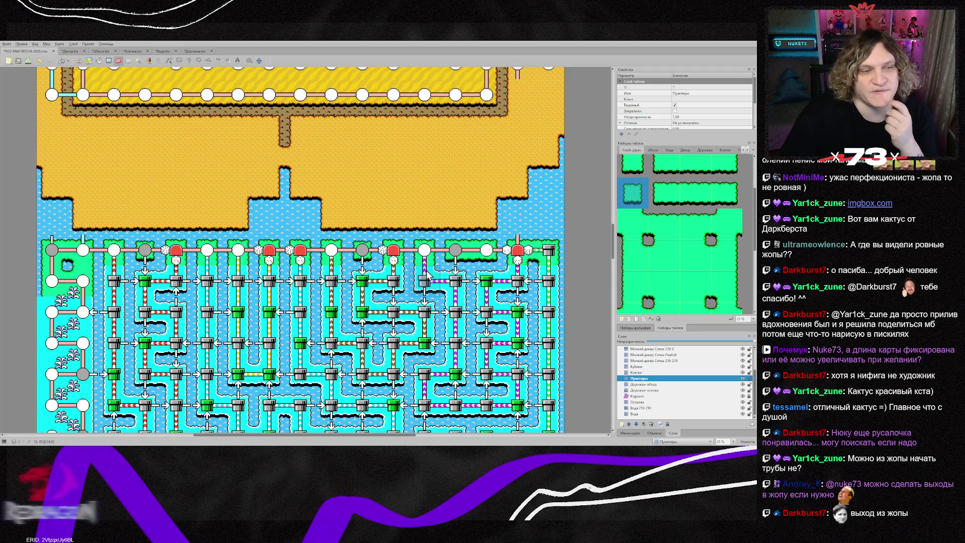
scroll(289, 296, down, 5)
scroll(289, 295, up, 2)
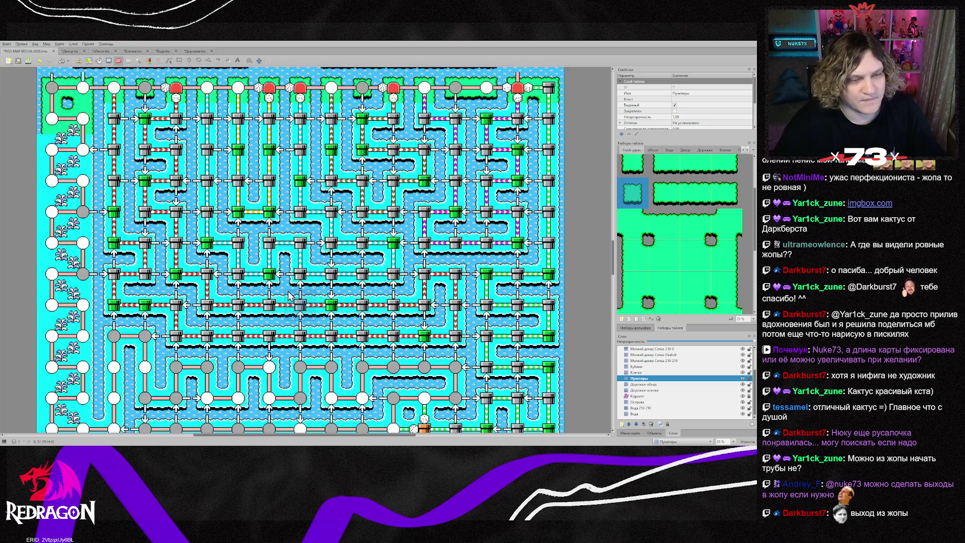
scroll(289, 286, up, 1)
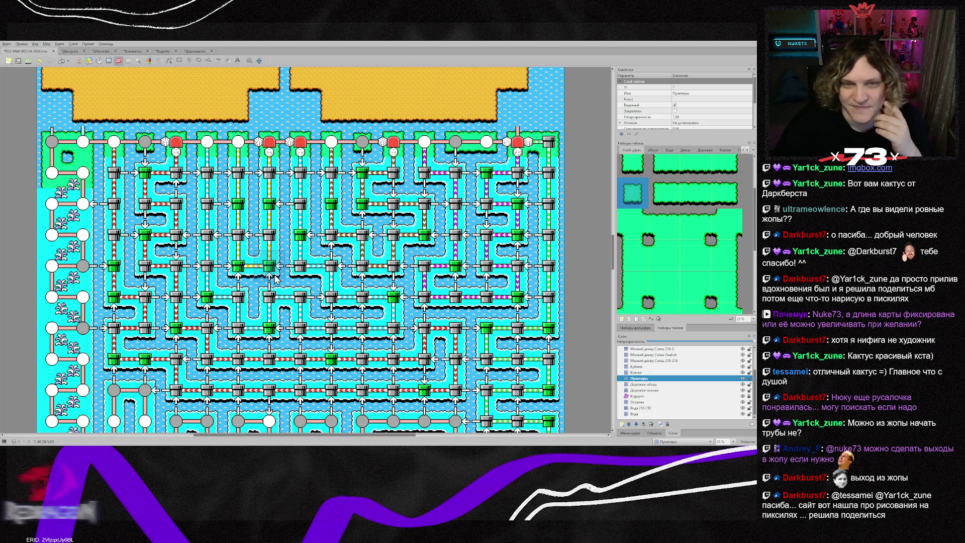
scroll(275, 278, up, 3)
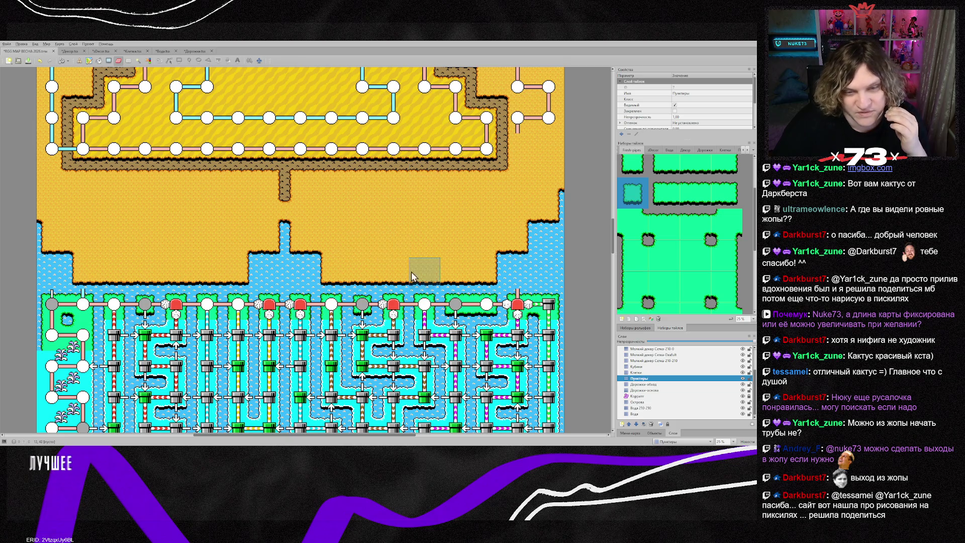
scroll(407, 249, up, 5)
scroll(453, 266, up, 2)
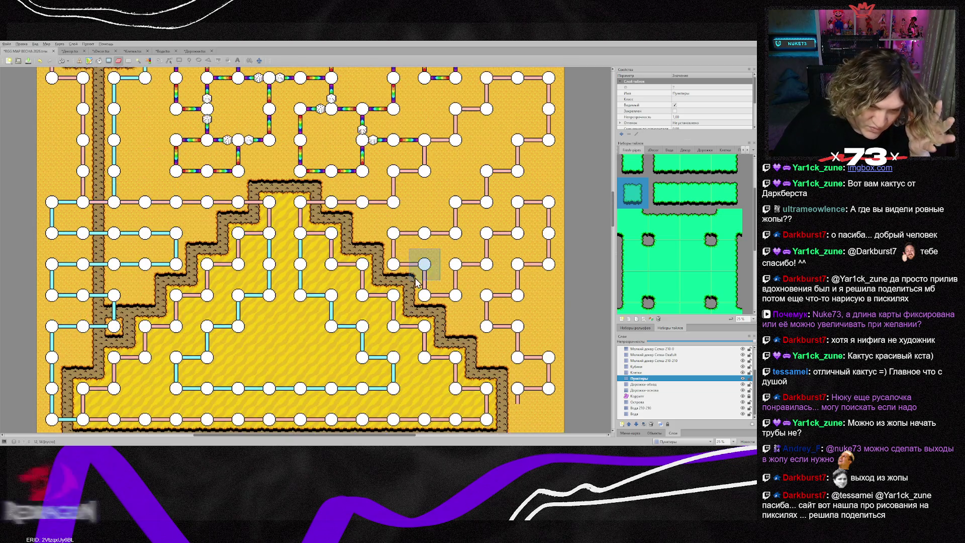
scroll(367, 281, up, 3)
scroll(368, 283, down, 5)
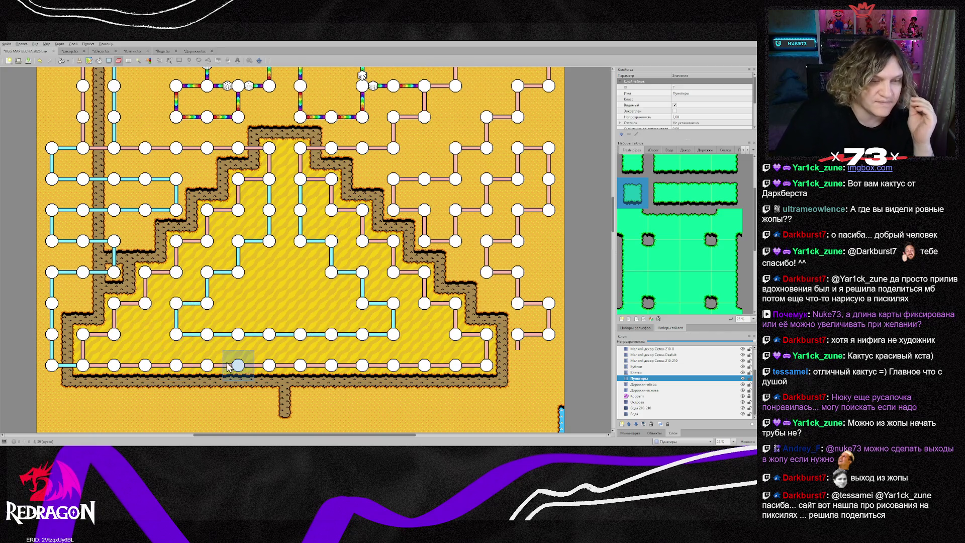
scroll(238, 371, down, 3)
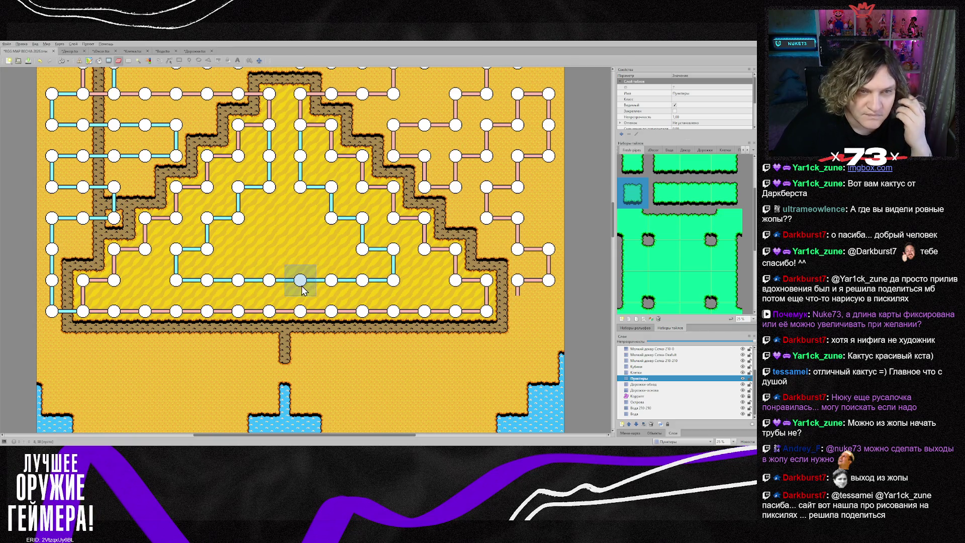
scroll(302, 289, up, 2)
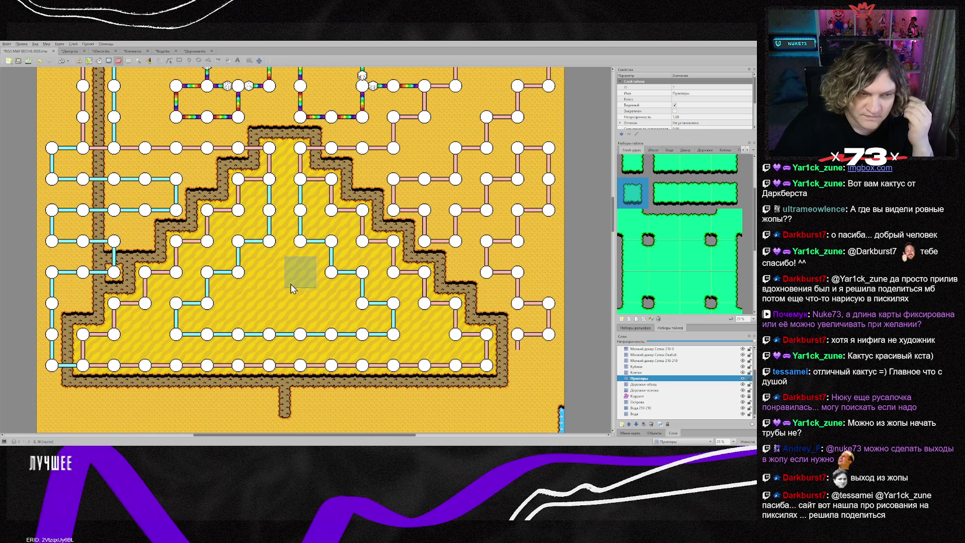
scroll(290, 287, down, 6)
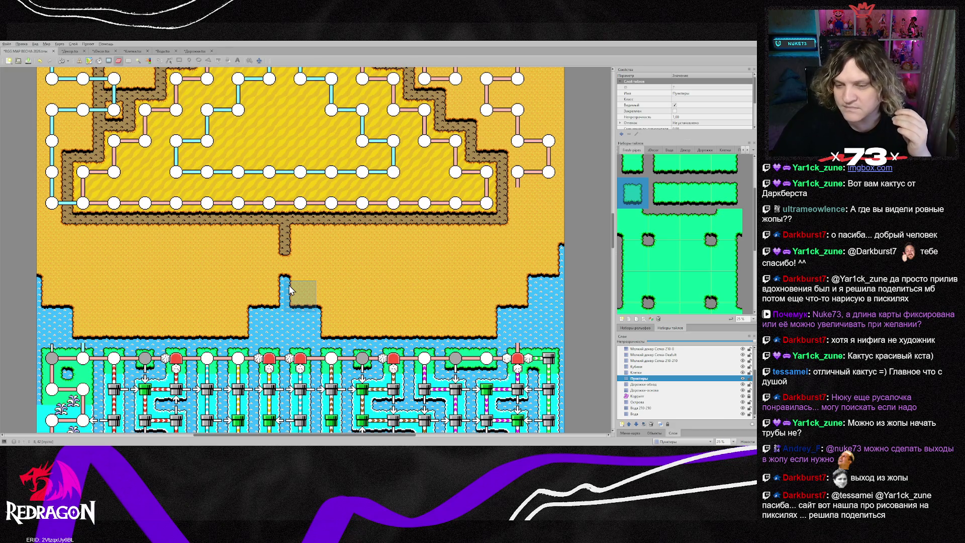
scroll(290, 288, down, 8)
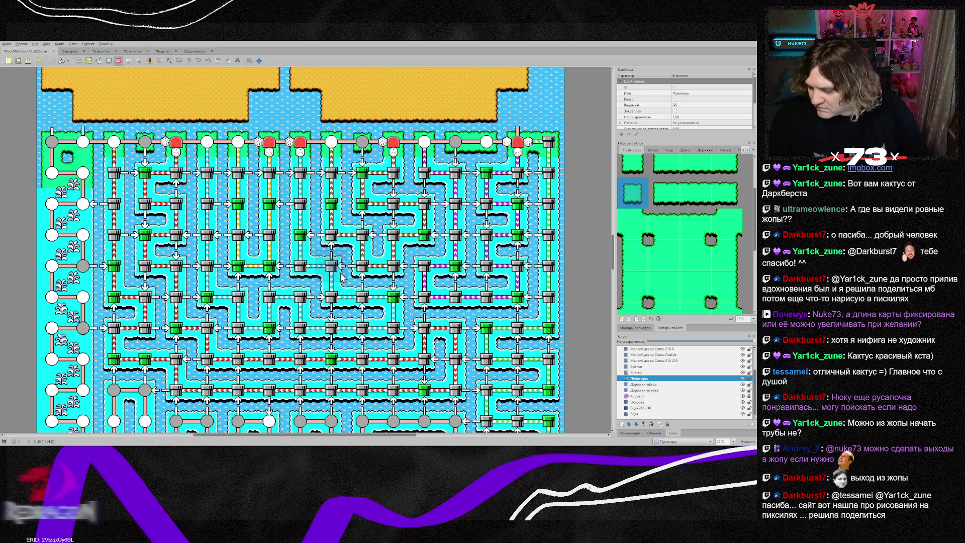
scroll(238, 274, down, 10)
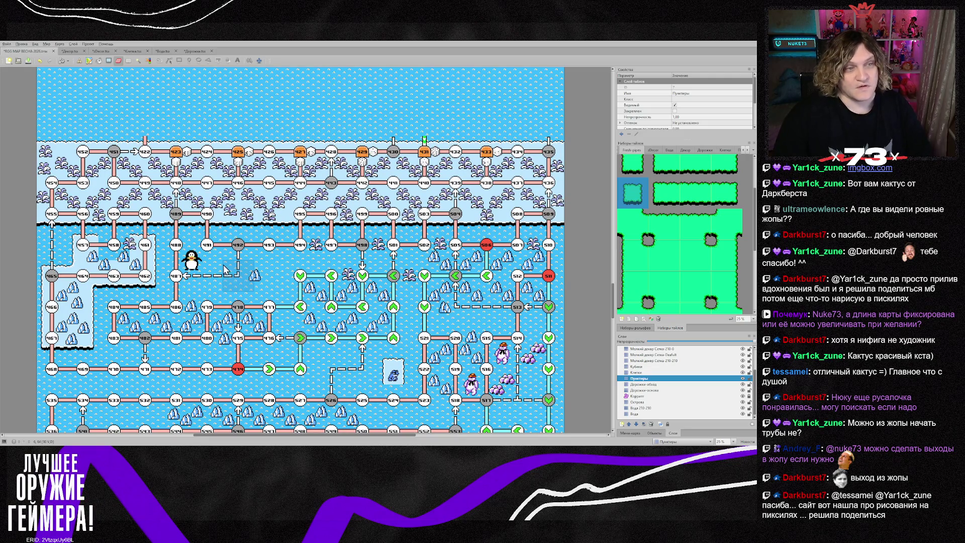
- Erase all tiles in the ice area across the tile layers down through Острова
scroll(652, 376, up, 2)
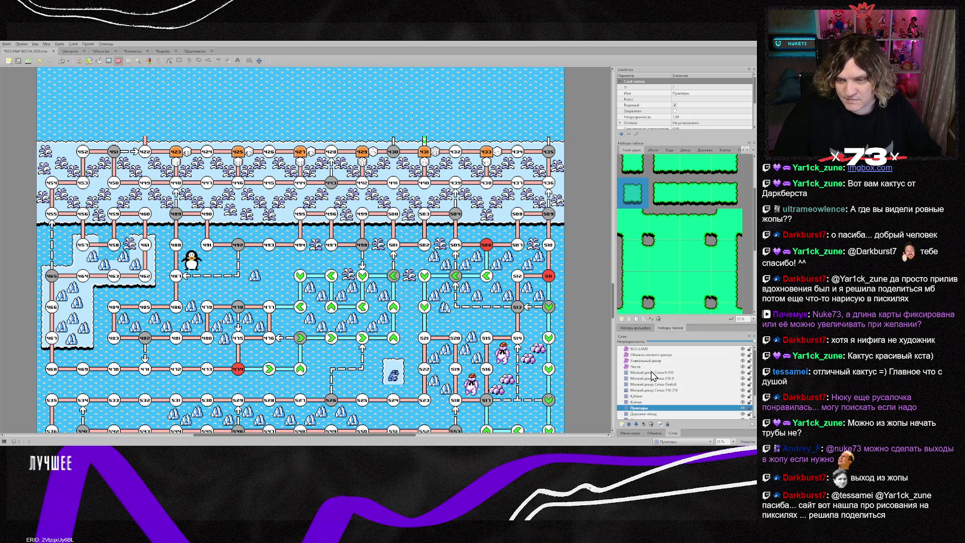
click(652, 373)
scroll(656, 384, down, 2)
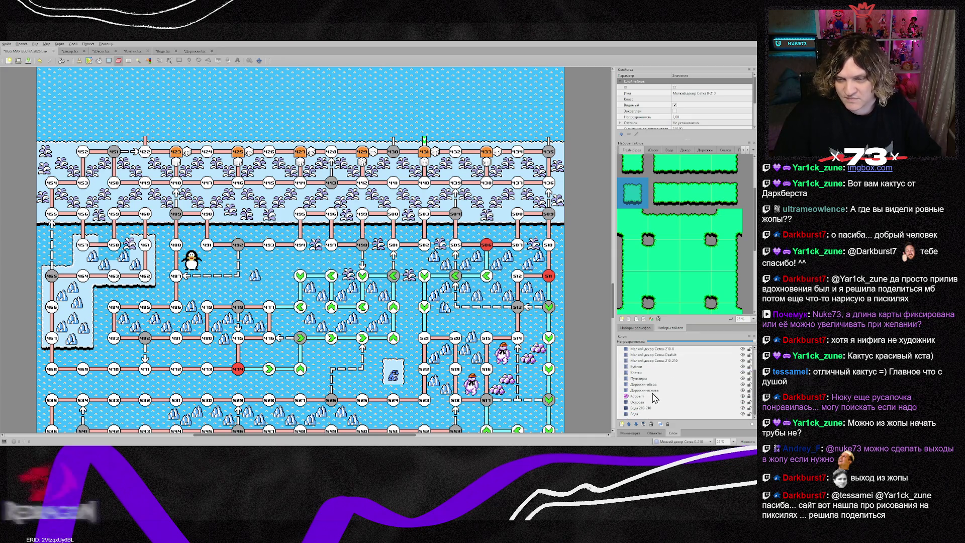
shift+click(648, 390)
shift+click(648, 403)
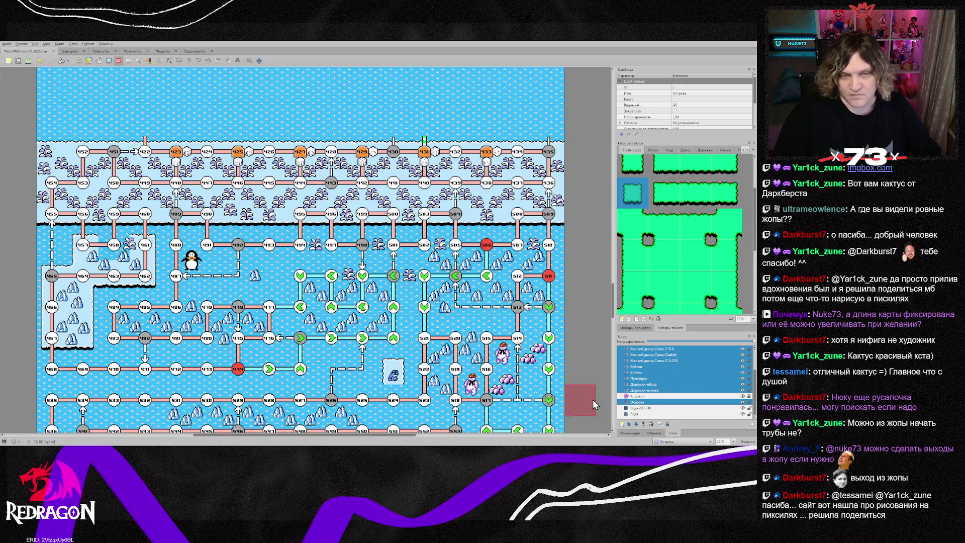
mouse_move(48, 139)
mouse_down()
mouse_move(472, 322)
mouse_move(517, 316)
mouse_move(561, 355)
mouse_move(557, 363)
mouse_up()
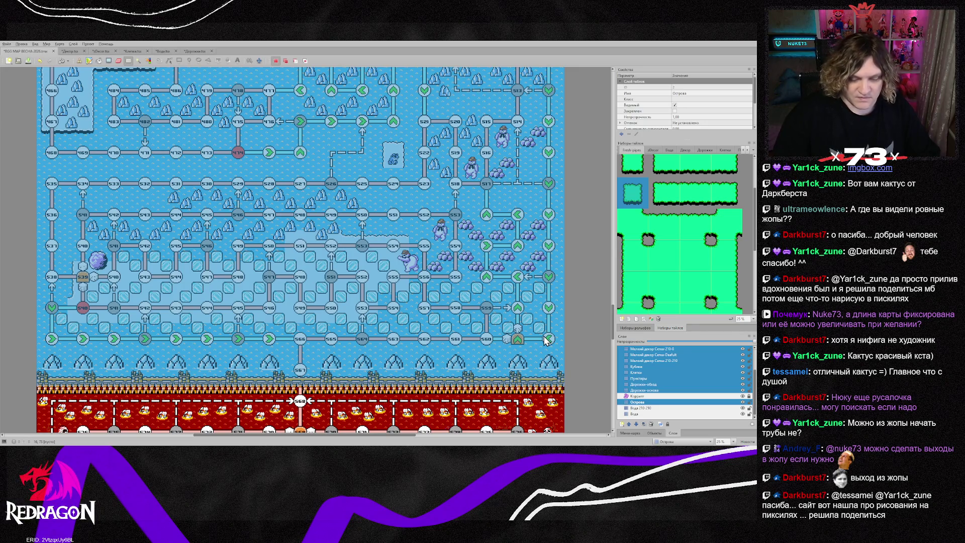
key(Delete)
click(546, 340)
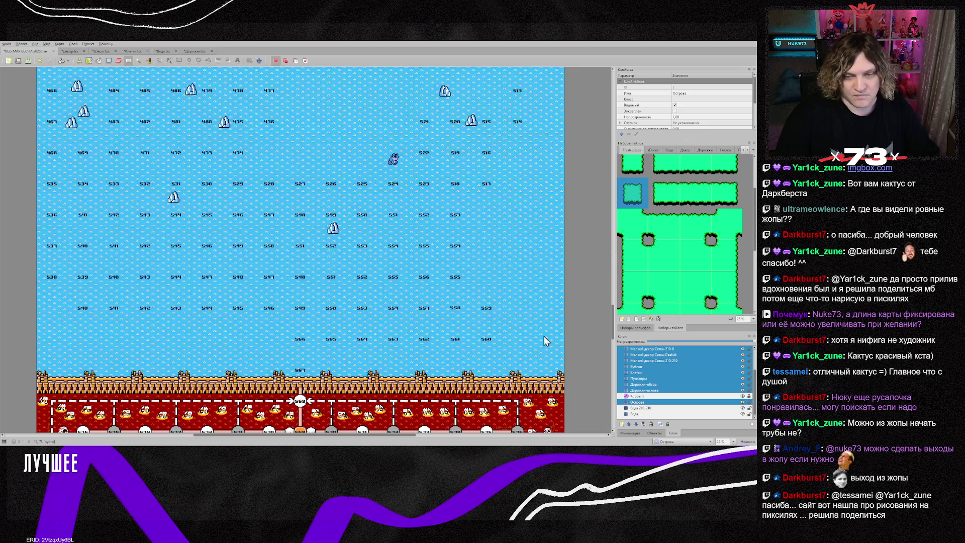
- Delete the numbers and iceberg objects on layers Объекты мелкого декора through Числа
click(672, 384)
scroll(674, 384, up, 2)
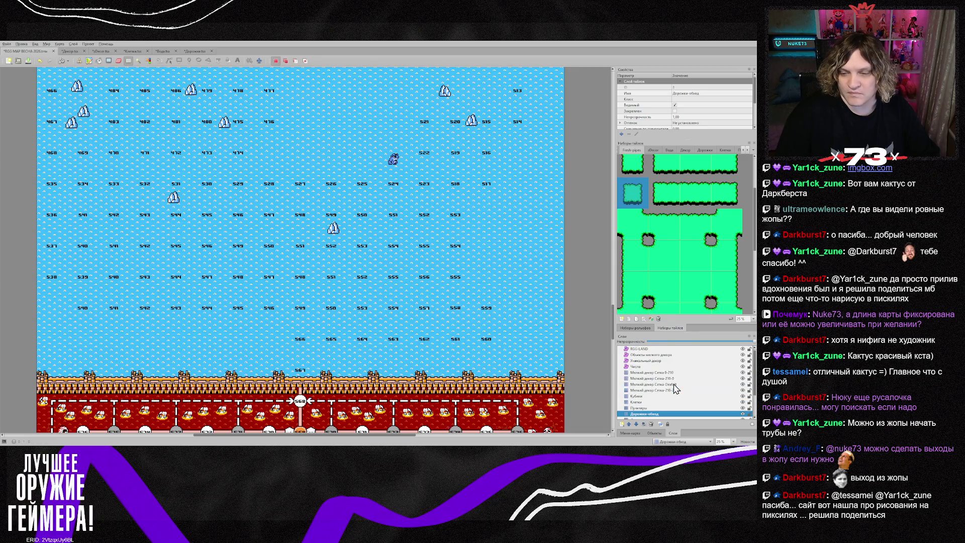
click(653, 355)
shift+click(648, 367)
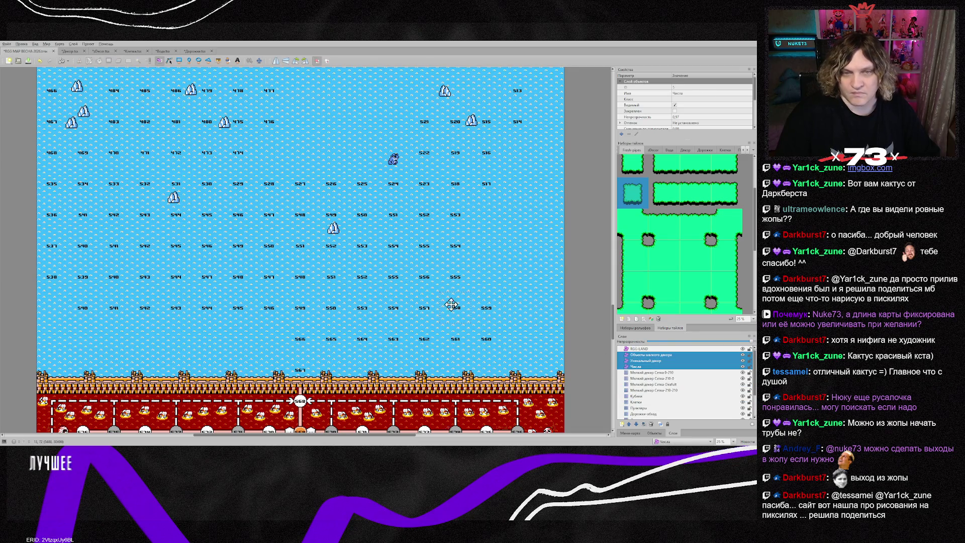
scroll(66, 136, up, 5)
mouse_move(45, 134)
mouse_down()
mouse_move(437, 236)
mouse_move(502, 352)
mouse_move(577, 336)
mouse_up()
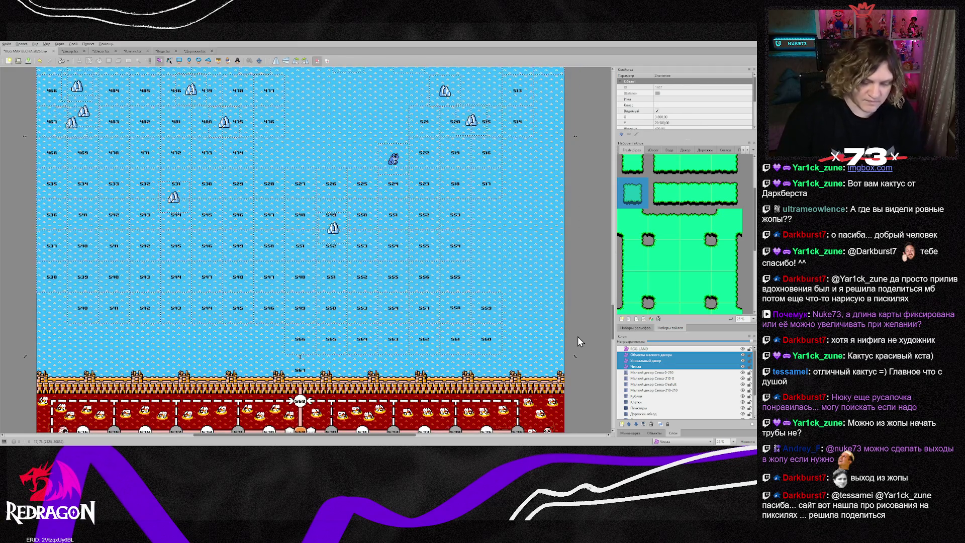
key(Delete)
scroll(451, 312, up, 8)
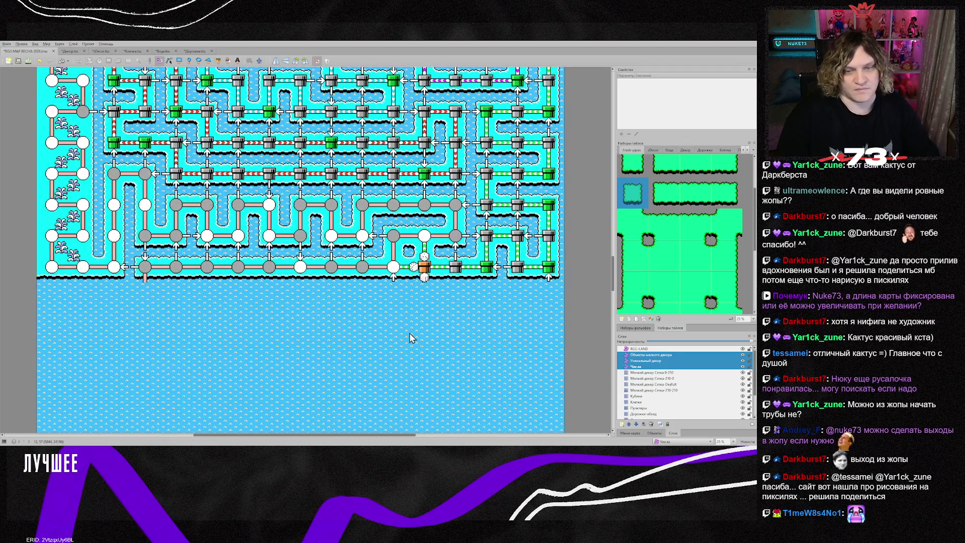
- Scroll the canvas up and down to look over the current map
scroll(410, 336, down, 3)
scroll(410, 332, down, 3)
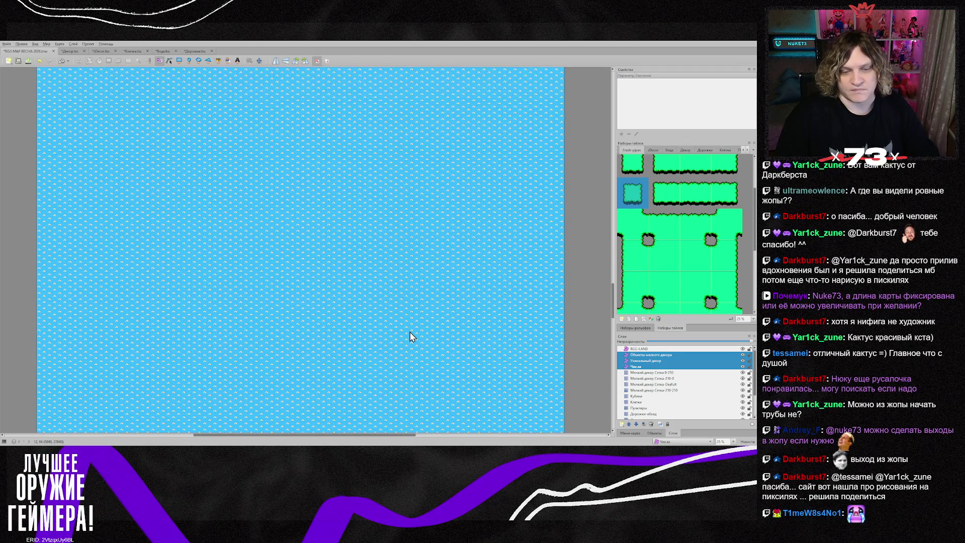
scroll(409, 332, up, 12)
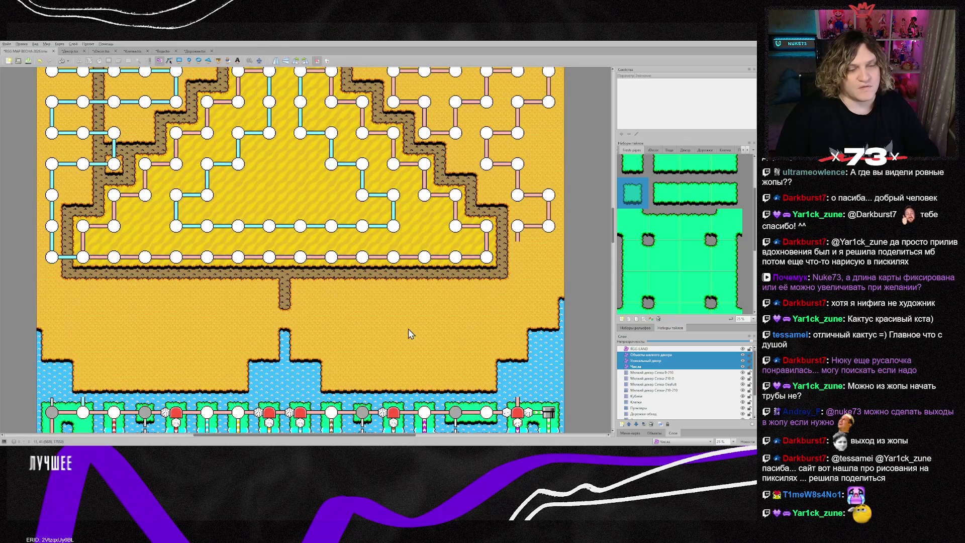
scroll(409, 330, down, 10)
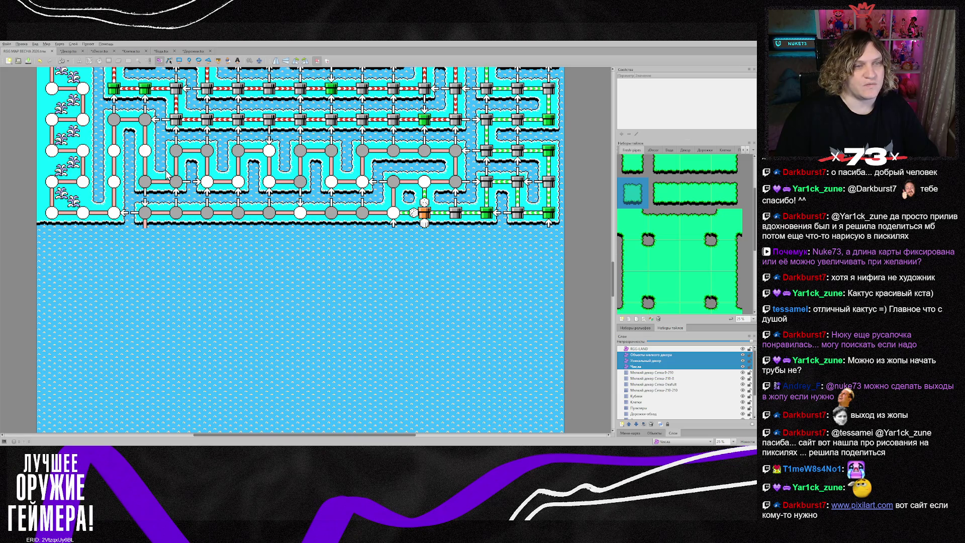
scroll(210, 208, down, 3)
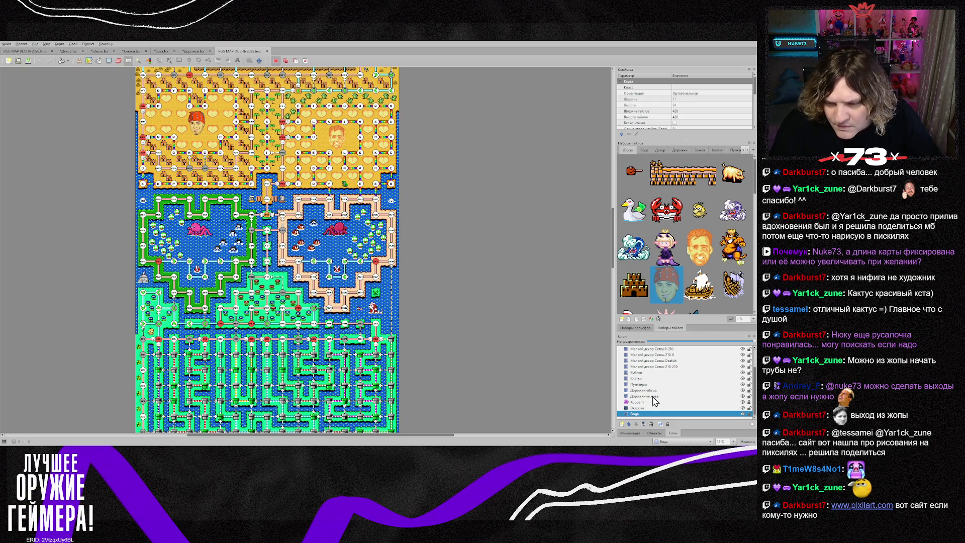
- Select the Острова, Дорожки-основа, Дорожки-обход, Клетки, Пунктиры and Кубики layers together
click(643, 408)
ctrl+click(646, 396)
ctrl+click(648, 391)
ctrl+click(642, 378)
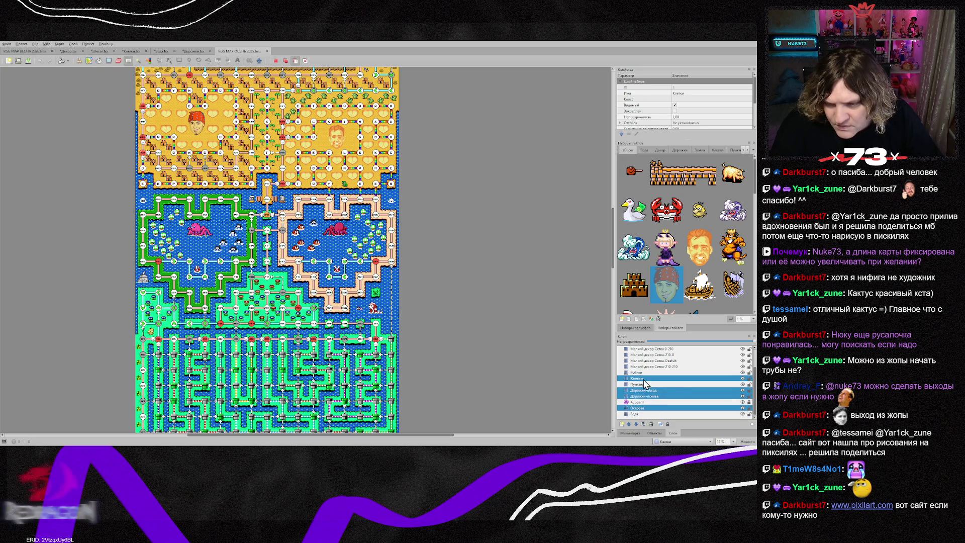
ctrl+click(646, 384)
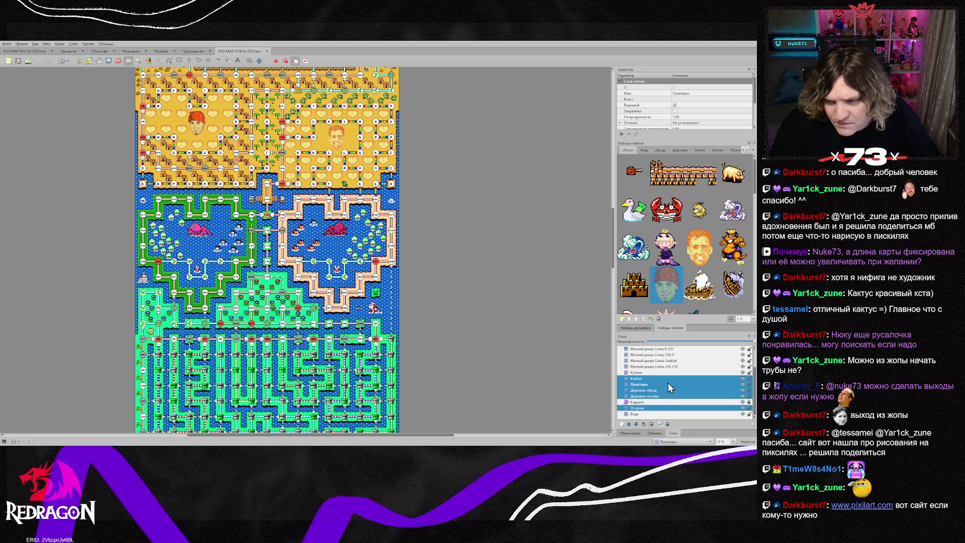
ctrl+click(641, 373)
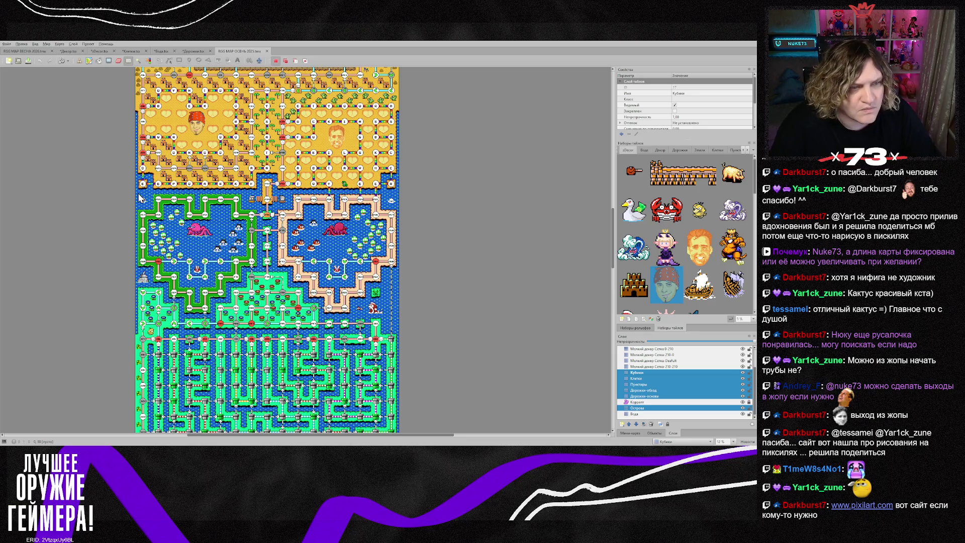
- Marquee-select the heart lakes area, clear the selection, and close the autumn map
mouse_move(150, 204)
mouse_down()
mouse_move(247, 225)
mouse_move(394, 311)
mouse_up()
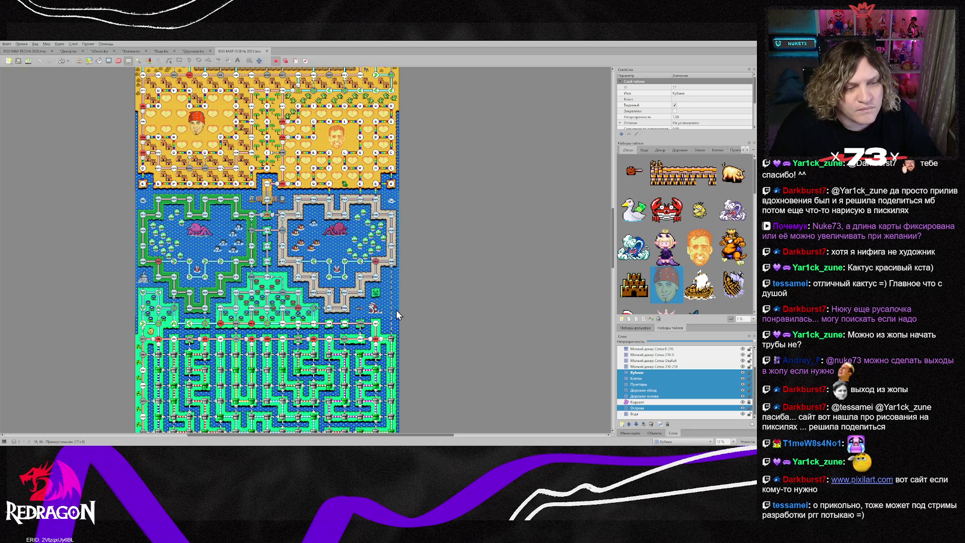
click(448, 302)
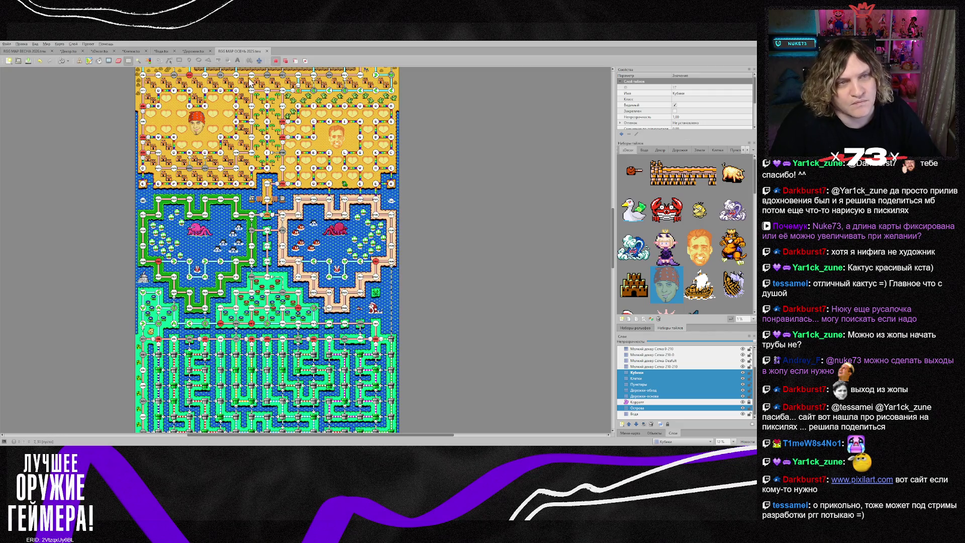
click(267, 50)
key(alt)
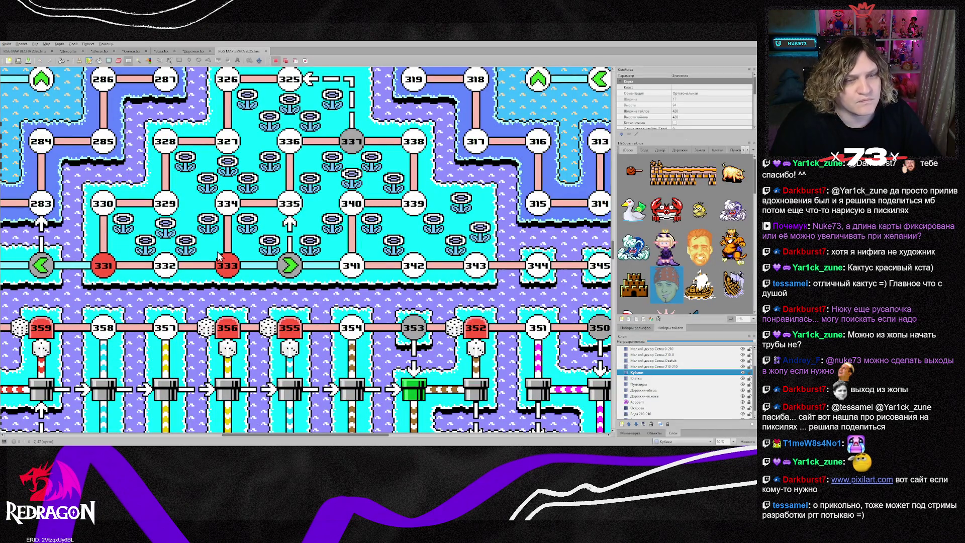
- Switch to the RGG MAP ВЕСНА spring map
scroll(218, 280, down, 4)
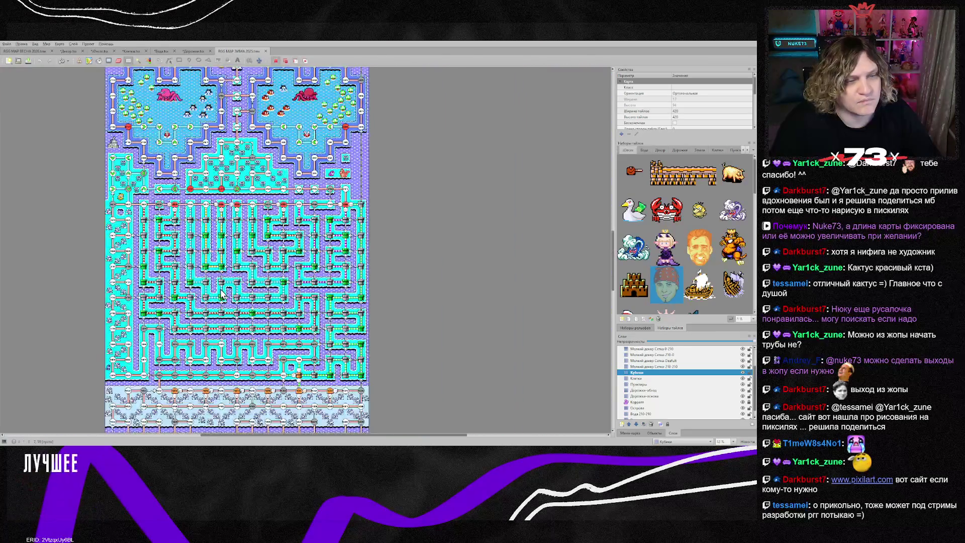
scroll(119, 270, up, 2)
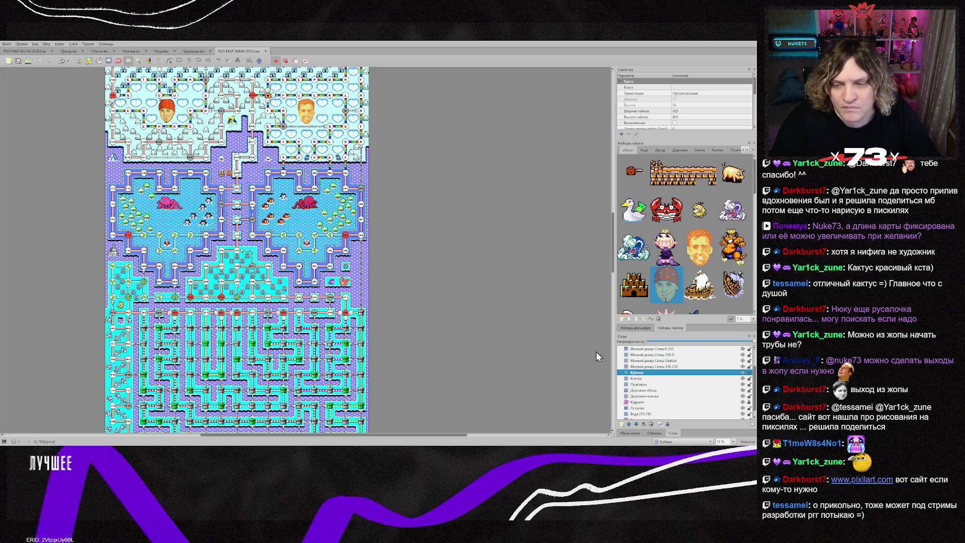
key(ctrl+Tab)
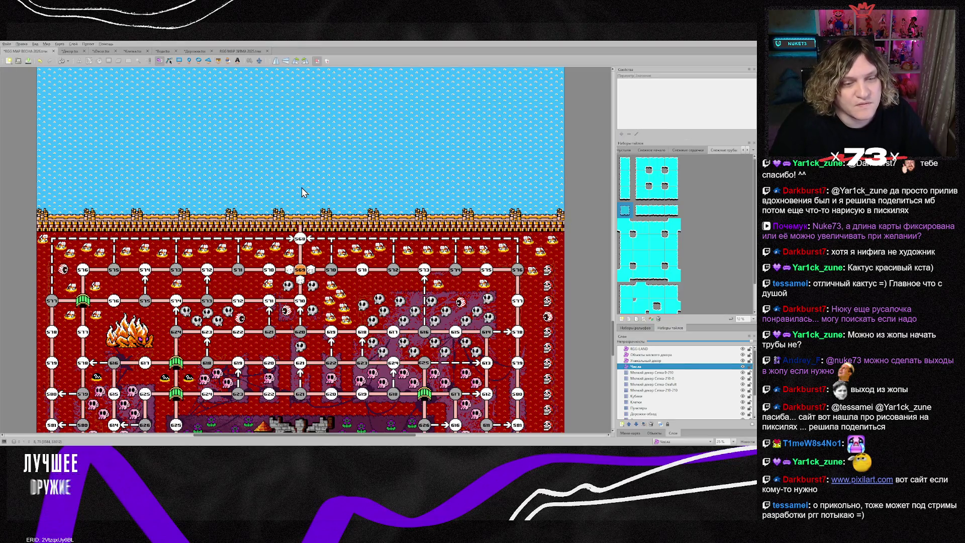
- Scroll to the icy path area and select the layers Кубики through Дорожки-основа
scroll(301, 191, down, 5)
scroll(301, 188, up, 6)
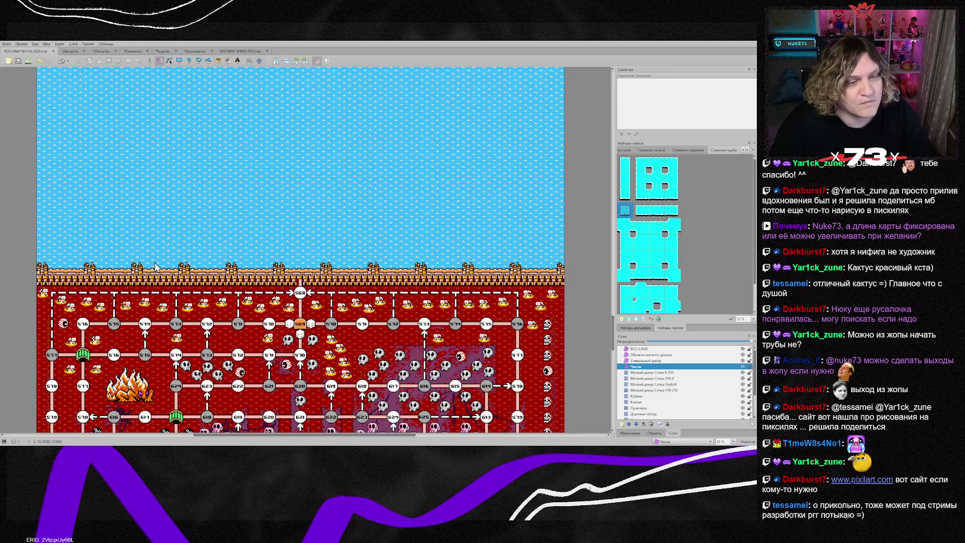
scroll(160, 261, down, 10)
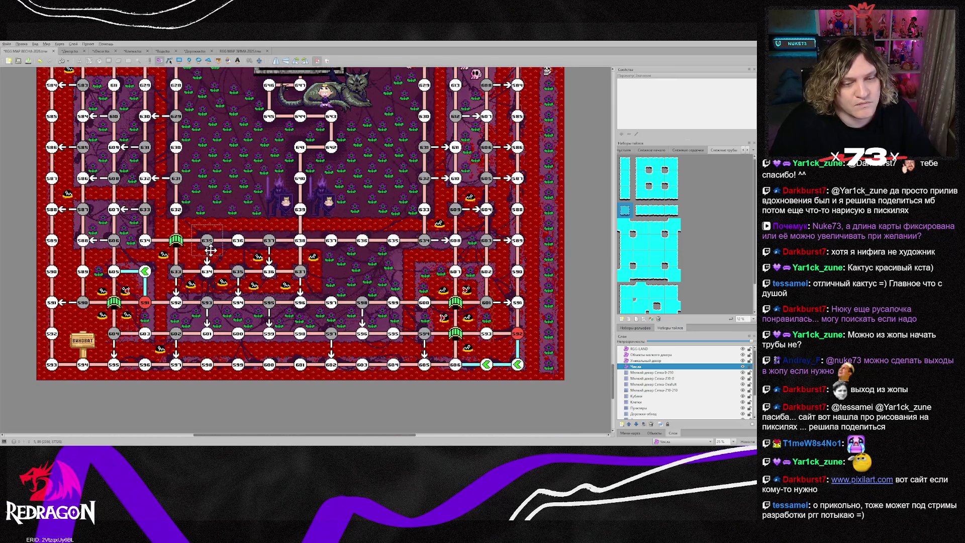
scroll(210, 250, down, 15)
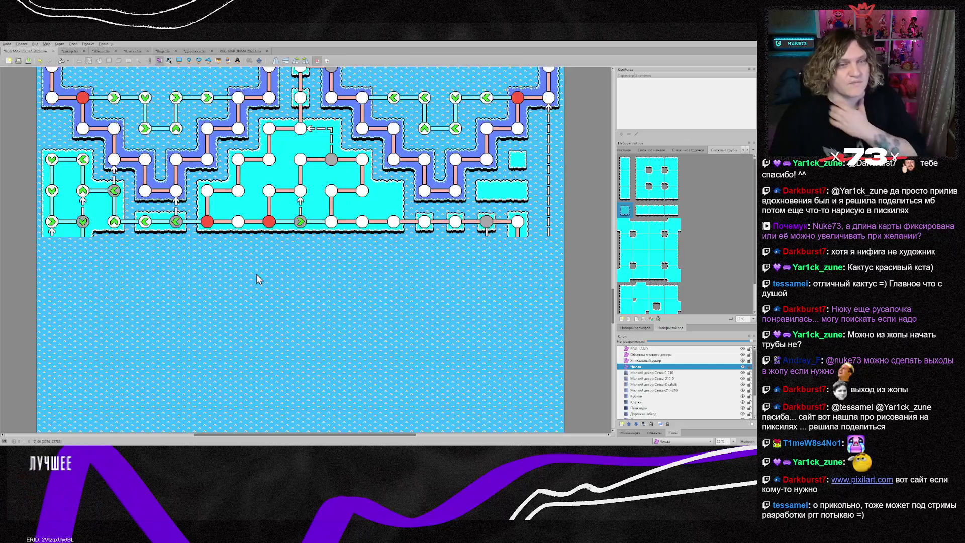
scroll(257, 280, up, 5)
scroll(260, 273, down, 5)
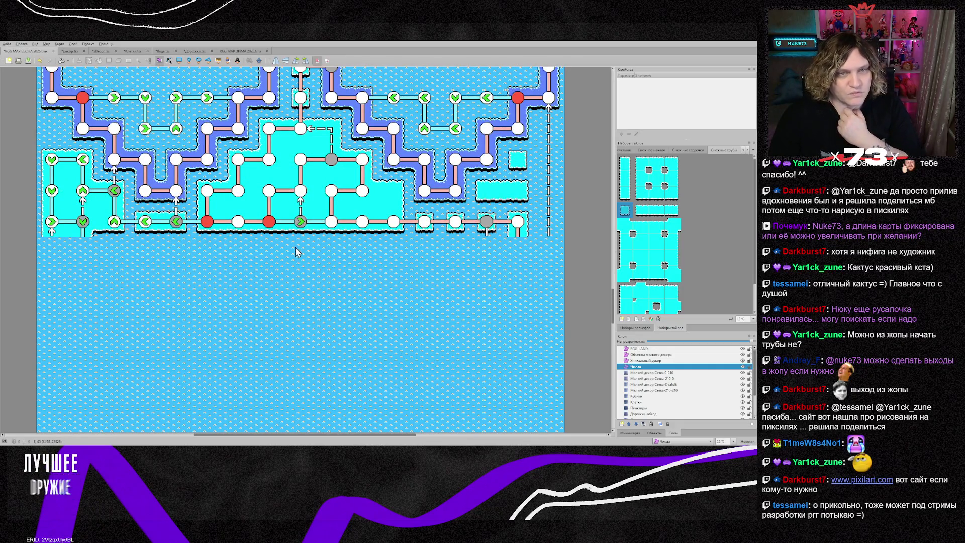
click(656, 396)
scroll(653, 397, down, 2)
shift+click(650, 391)
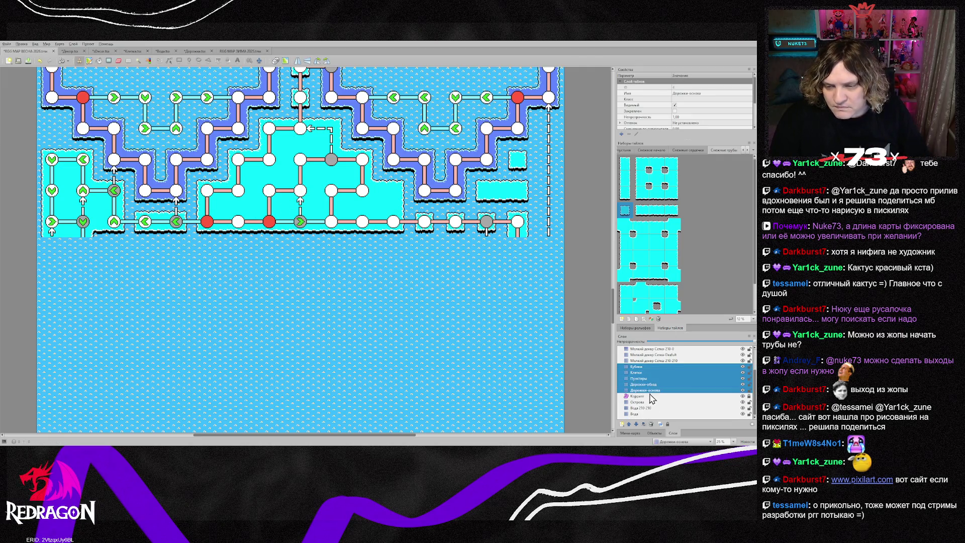
- Add Острова to the selection and erase the left islands and right-edge dashed line to water
ctrl+click(637, 402)
key(e)
mouse_move(96, 151)
mouse_down()
mouse_move(51, 166)
mouse_move(91, 161)
mouse_move(47, 194)
mouse_move(114, 196)
mouse_move(53, 221)
mouse_move(517, 240)
mouse_move(545, 221)
mouse_move(513, 191)
mouse_move(543, 173)
mouse_move(548, 118)
mouse_up()
mouse_move(300, 131)
mouse_down()
mouse_move(267, 133)
mouse_move(313, 144)
mouse_move(332, 137)
mouse_move(302, 160)
mouse_move(241, 162)
mouse_move(221, 203)
mouse_move(382, 191)
mouse_move(348, 181)
mouse_up()
- Select only the Мелкий декор Сетка-210-0 layer
scroll(300, 222, up, 3)
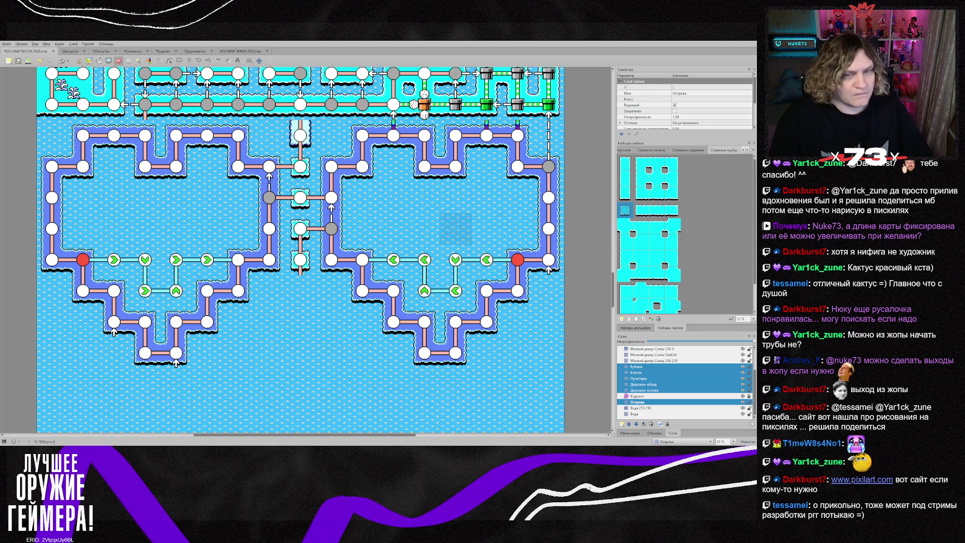
scroll(362, 261, down, 10)
scroll(362, 278, down, 3)
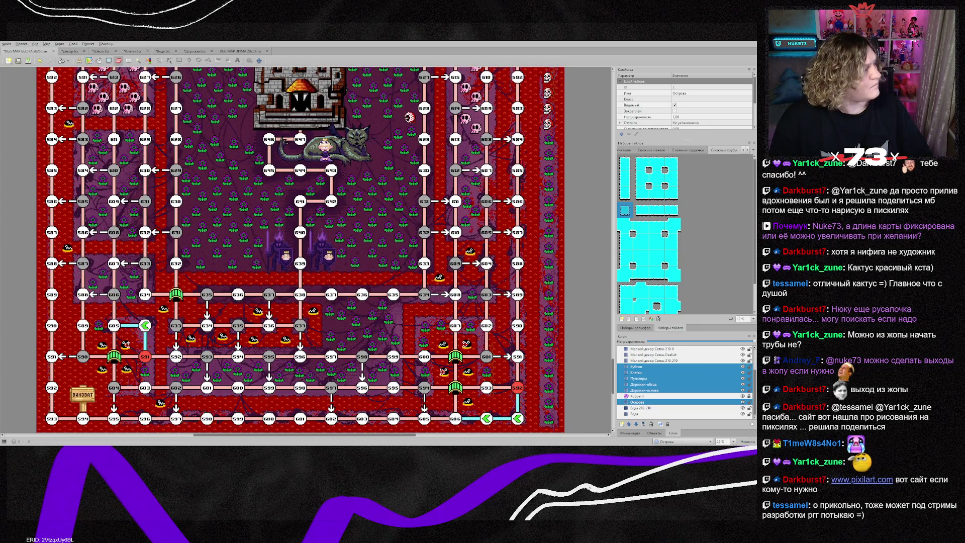
scroll(363, 301, down, 3)
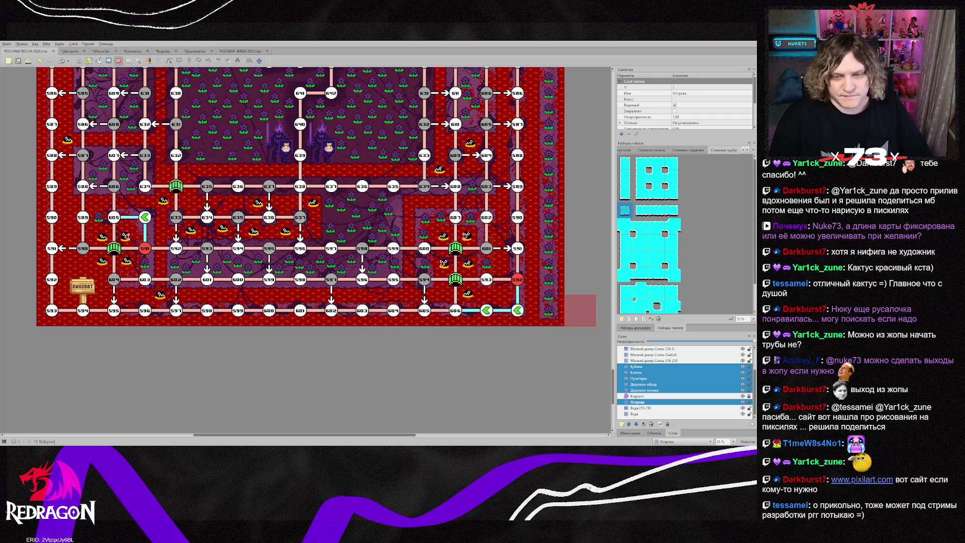
scroll(580, 310, up, 15)
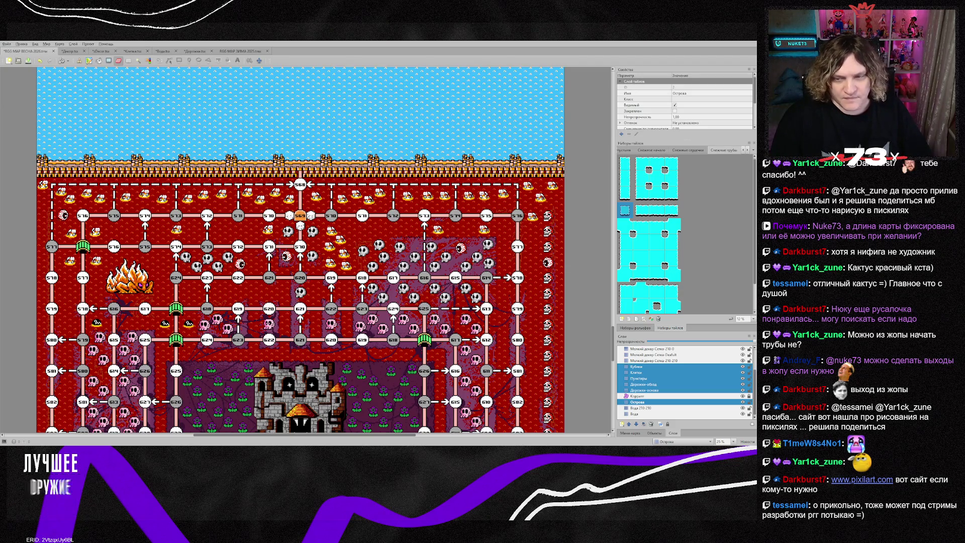
scroll(683, 382, up, 1)
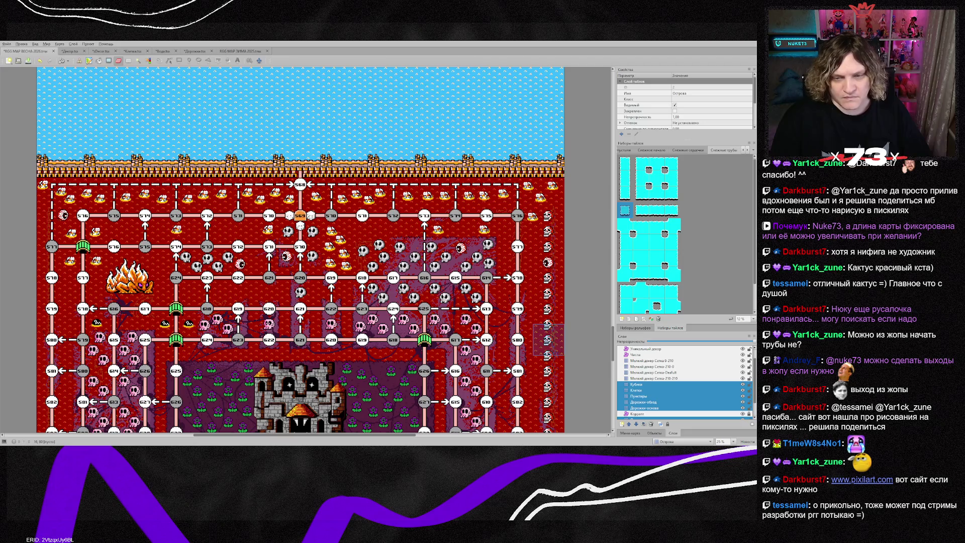
click(649, 367)
- Scroll over the spring map to review it, then switch to the winter 2025 map
scroll(485, 298, up, 3)
scroll(485, 297, down, 3)
scroll(485, 297, up, 6)
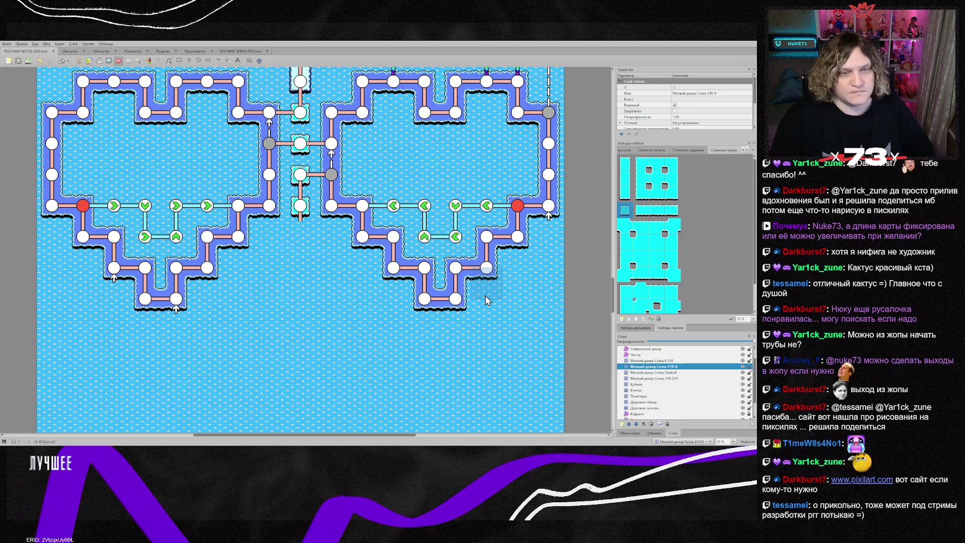
scroll(482, 302, down, 3)
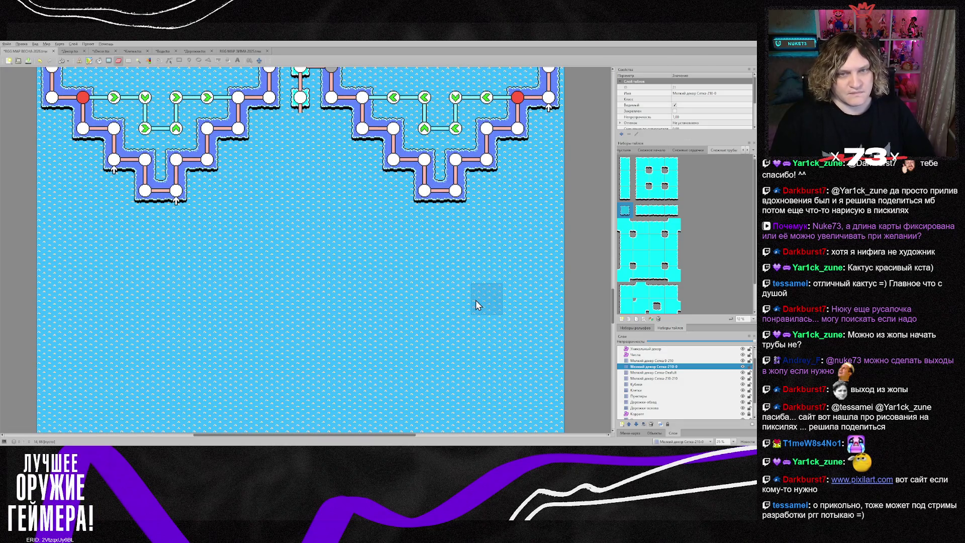
scroll(477, 304, up, 4)
scroll(477, 304, down, 3)
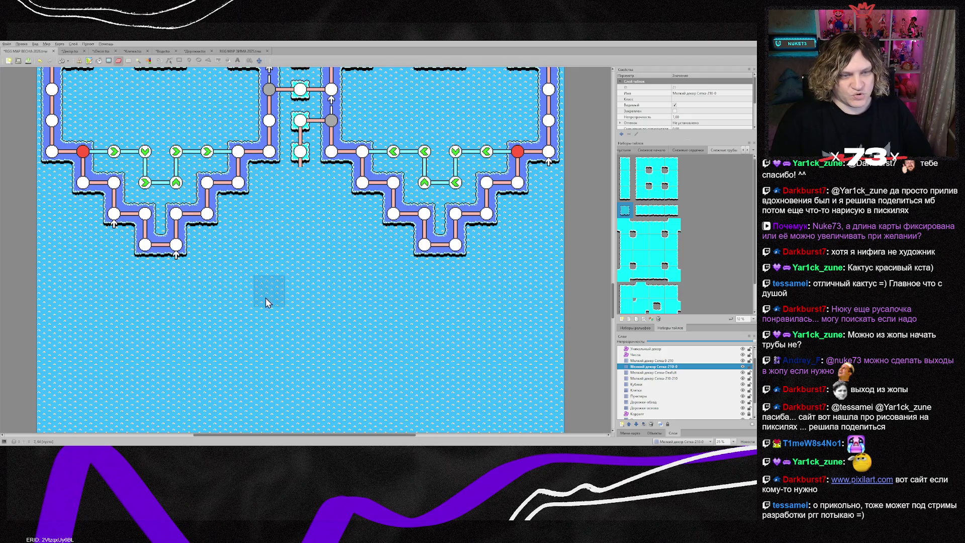
scroll(291, 349, down, 4)
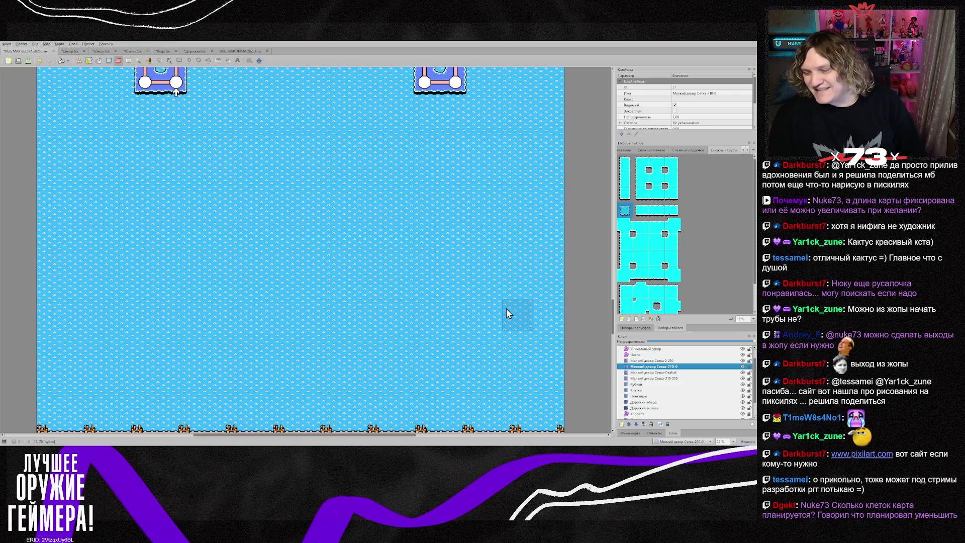
scroll(378, 260, up, 15)
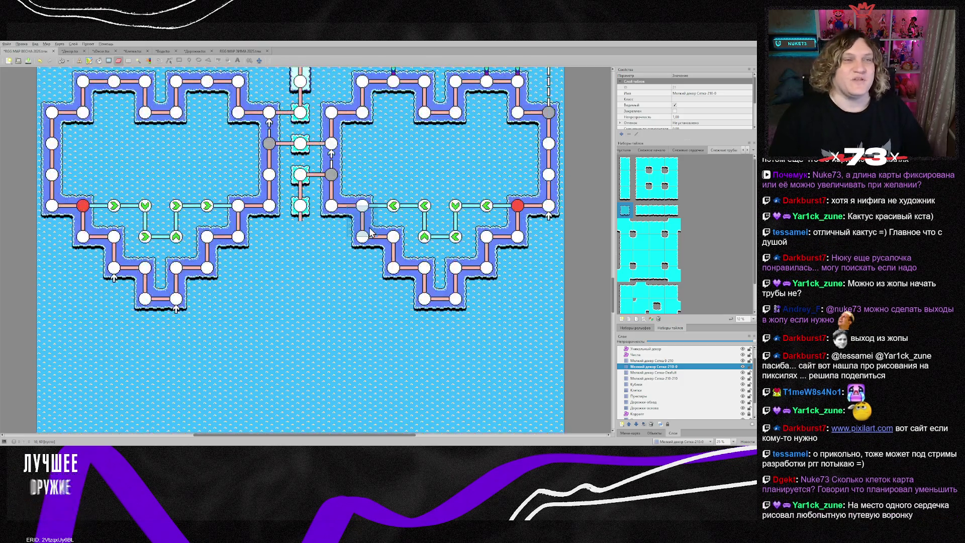
scroll(369, 227, up, 5)
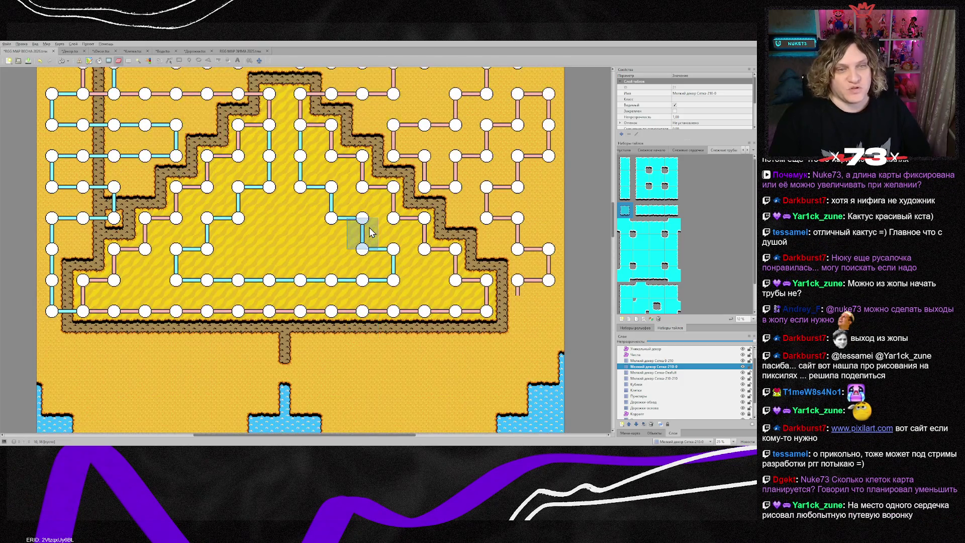
scroll(369, 227, up, 8)
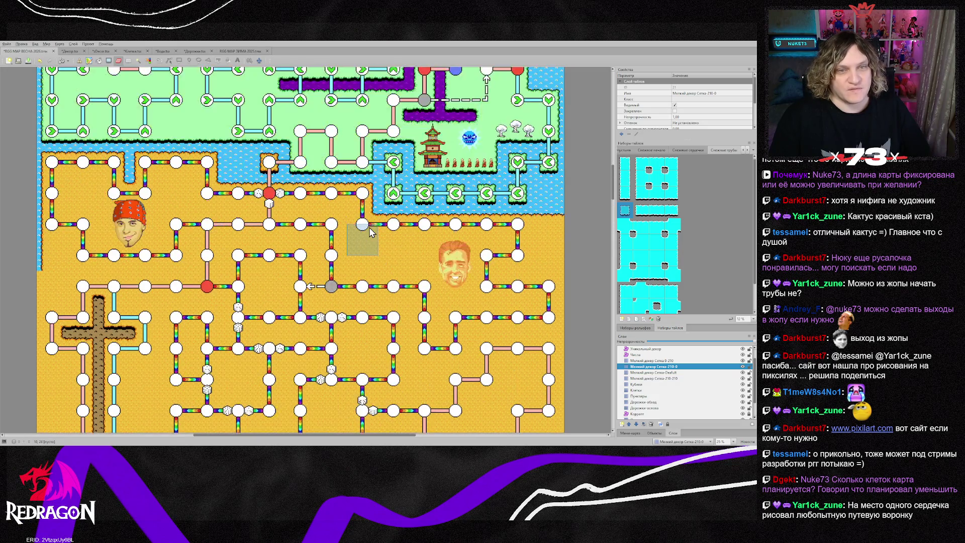
scroll(370, 227, down, 5)
scroll(369, 228, up, 10)
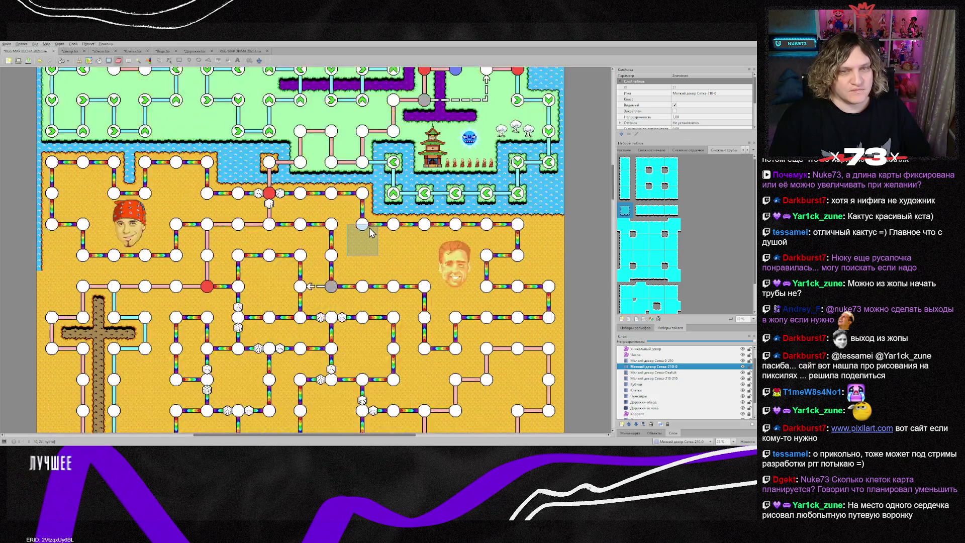
scroll(370, 232, up, 5)
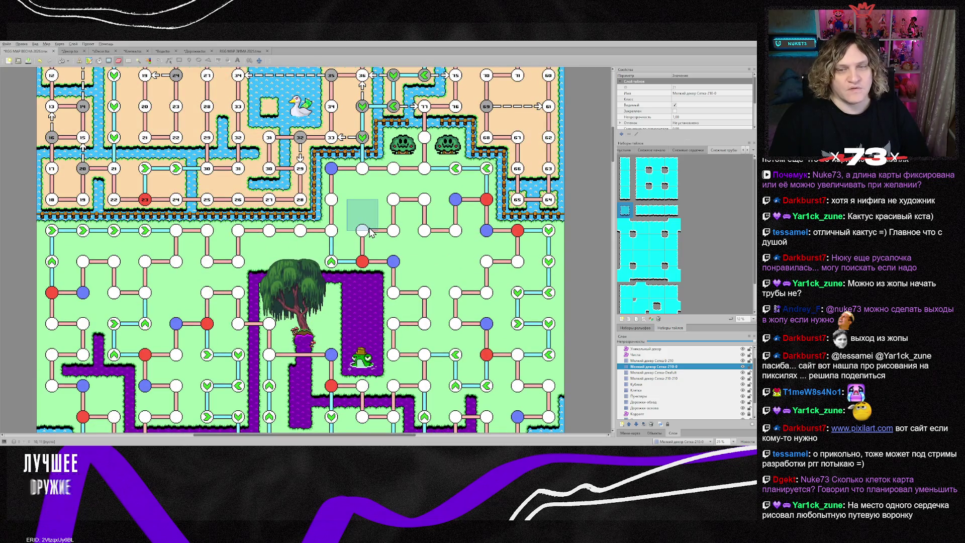
scroll(369, 231, up, 5)
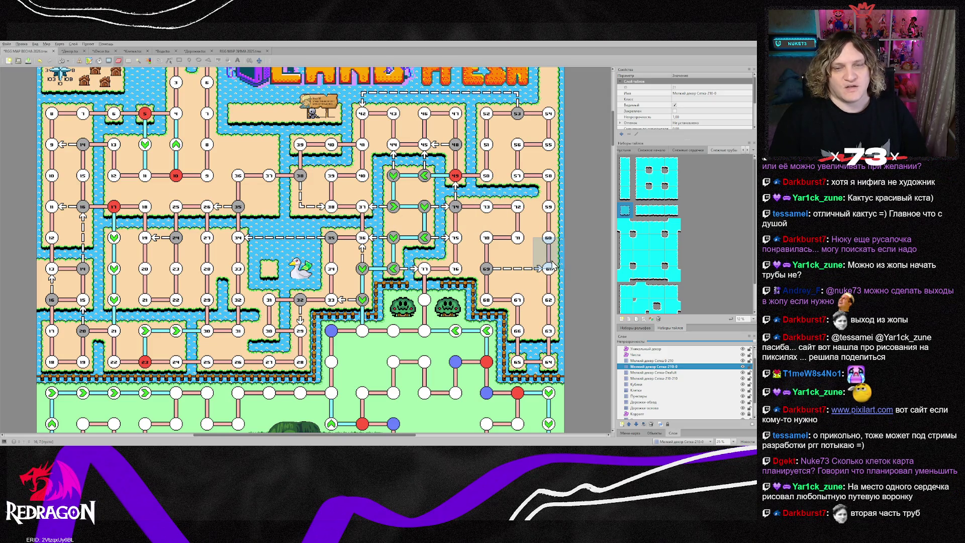
scroll(442, 253, down, 15)
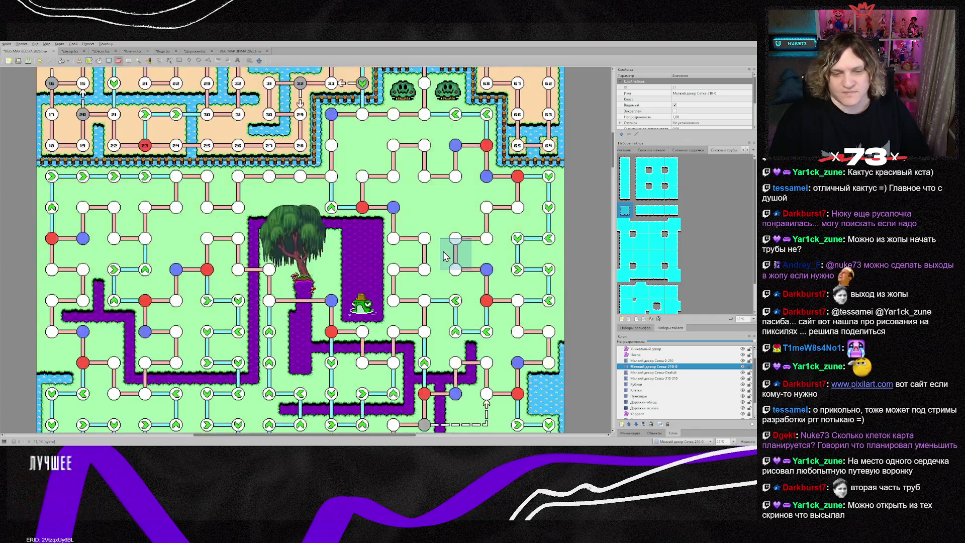
scroll(442, 257, down, 8)
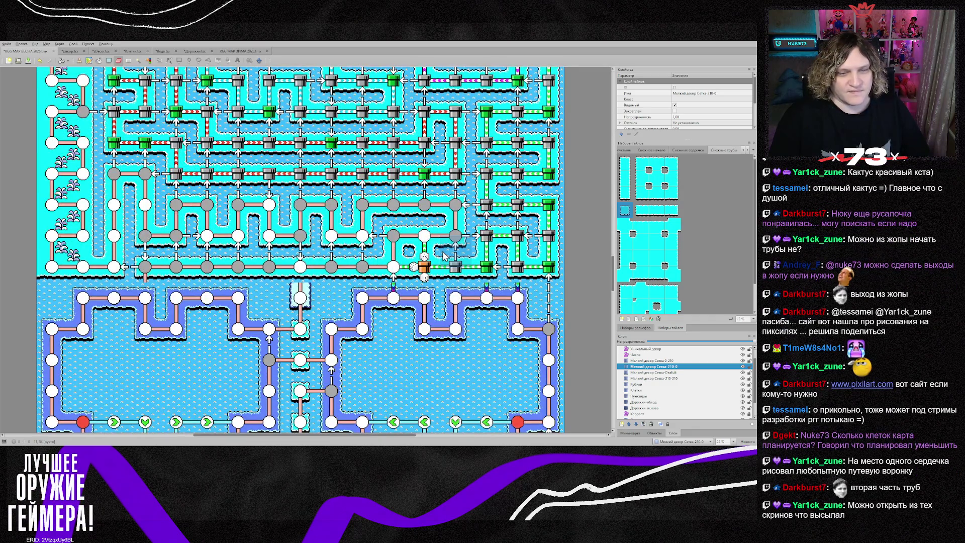
scroll(442, 254, down, 7)
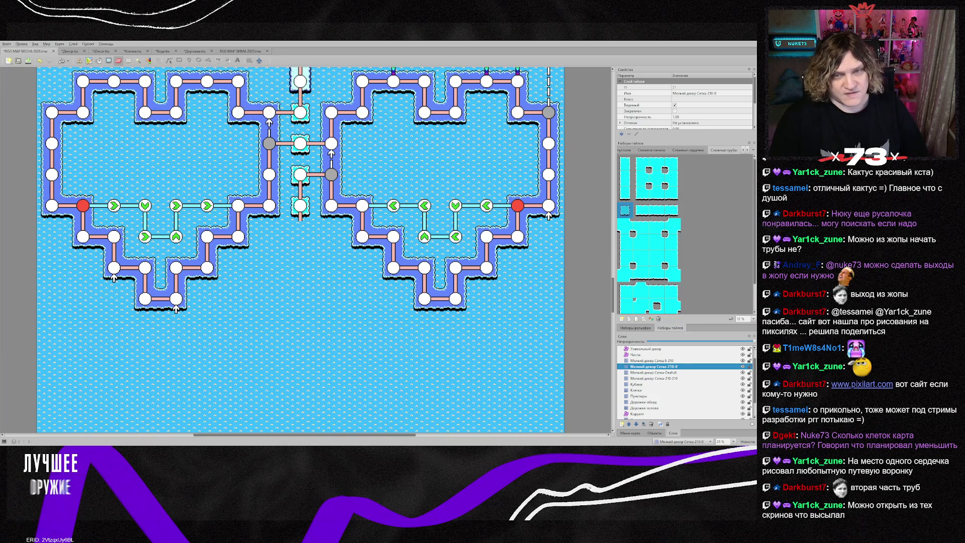
click(241, 51)
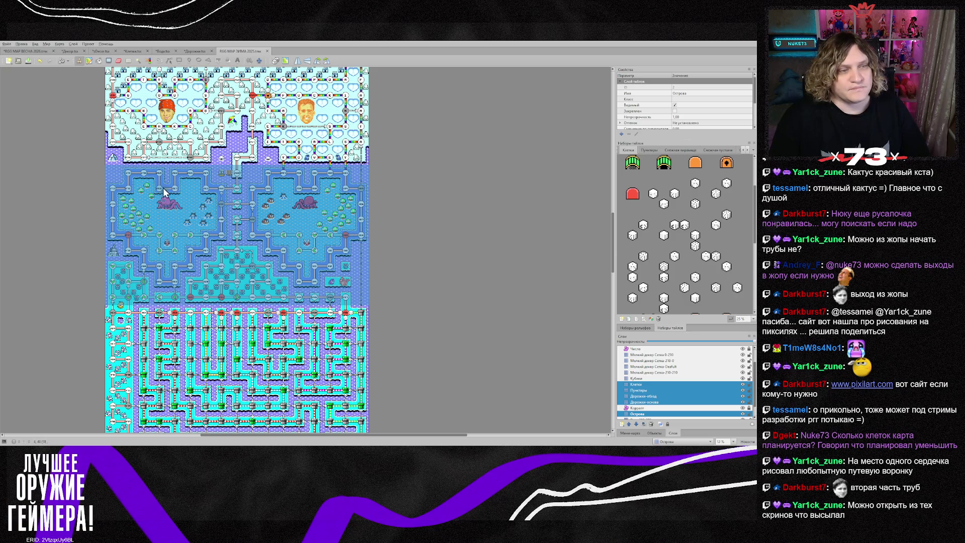
- Select the Числа, Уникальный декор and small decor layers and mark a rectangle across the map's middle
click(636, 348)
scroll(642, 366, up, 1)
click(638, 360)
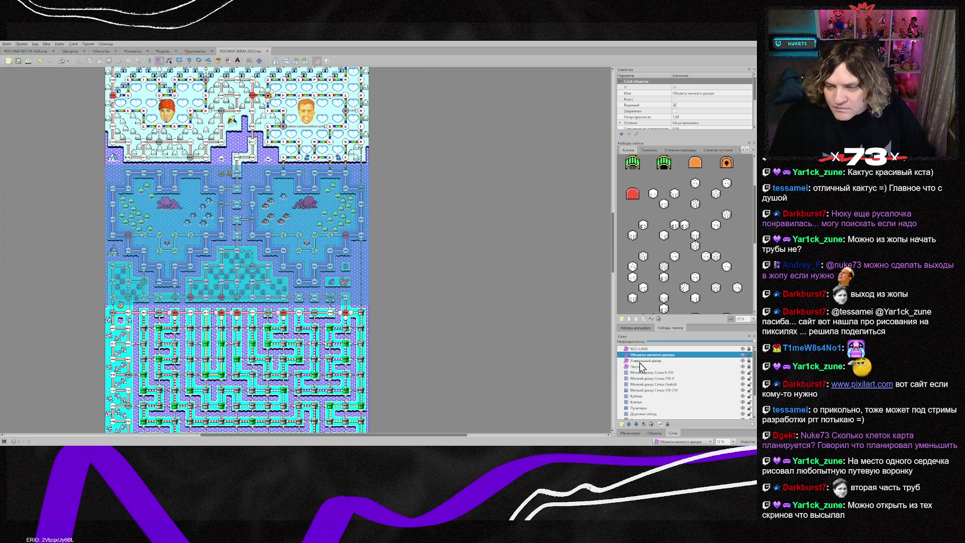
ctrl+click(637, 354)
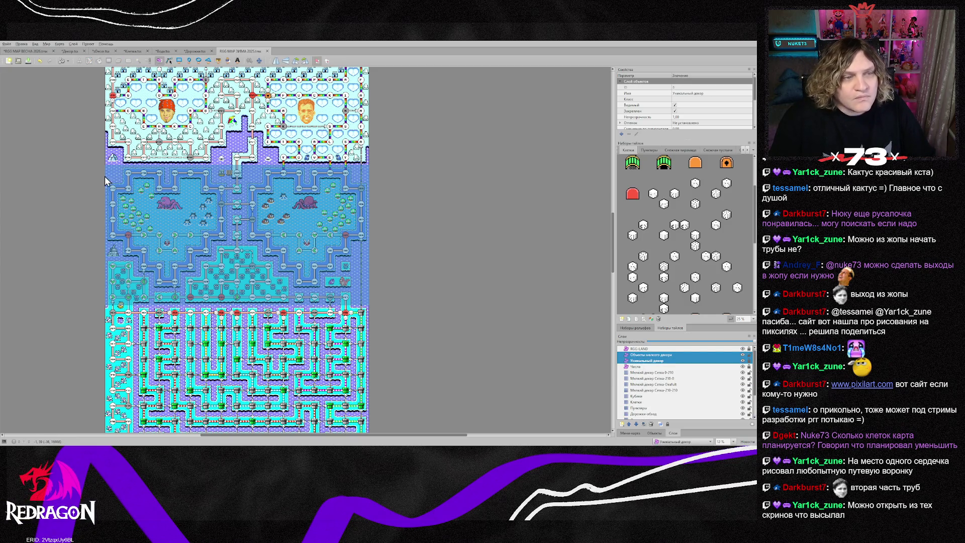
mouse_move(112, 172)
mouse_down()
mouse_move(172, 216)
mouse_move(364, 285)
mouse_up()
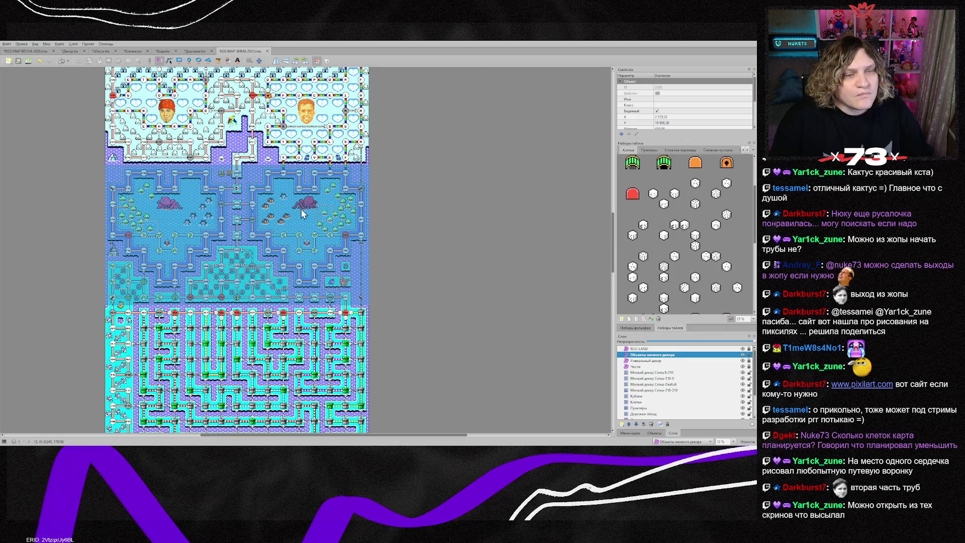
- Select the four small decor grid layers, then close the winter map and return to spring 2026
click(650, 373)
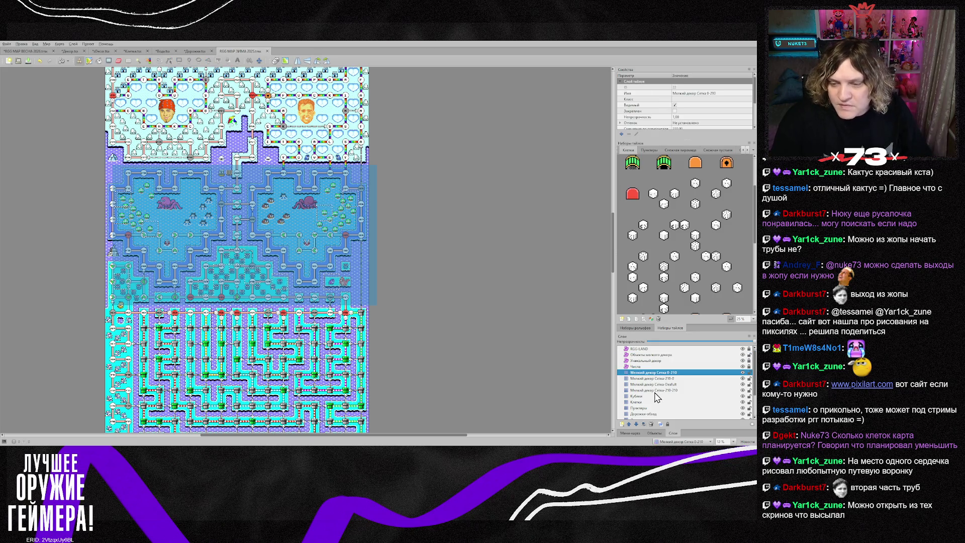
shift+click(653, 391)
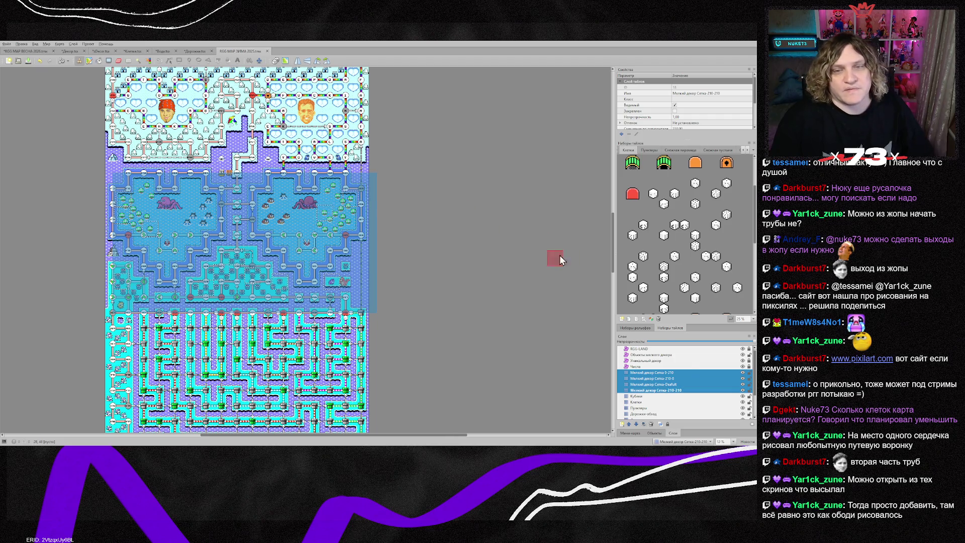
click(267, 51)
click(39, 53)
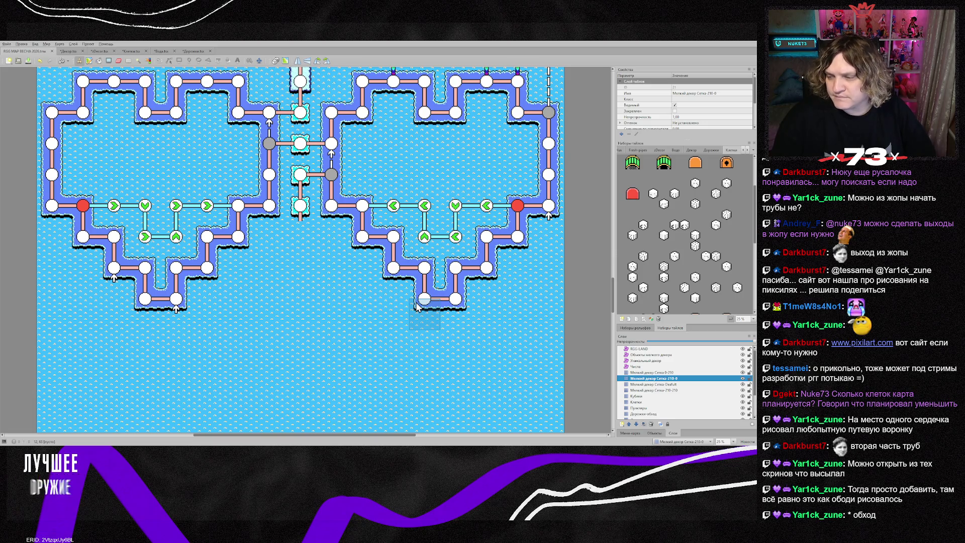
scroll(207, 277, down, 10)
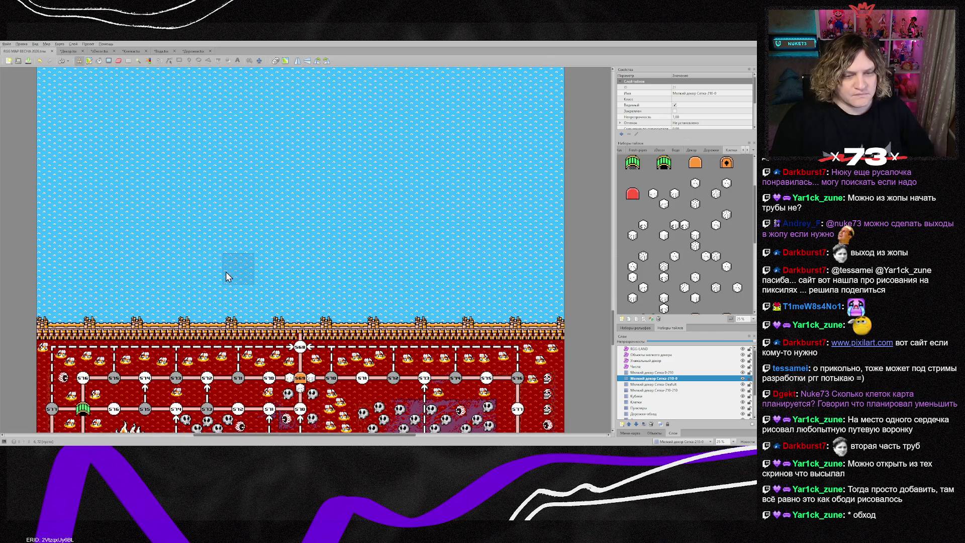
scroll(226, 273, up, 15)
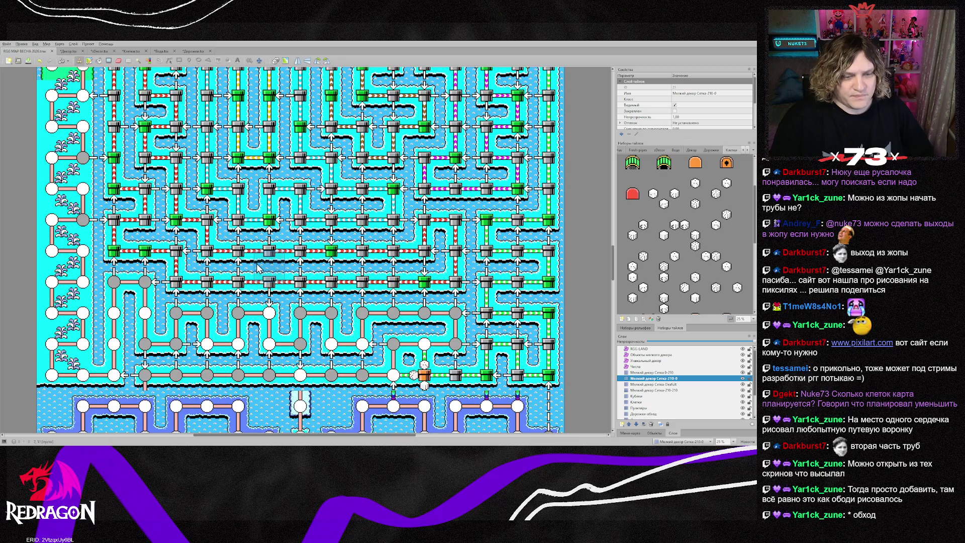
scroll(257, 268, down, 5)
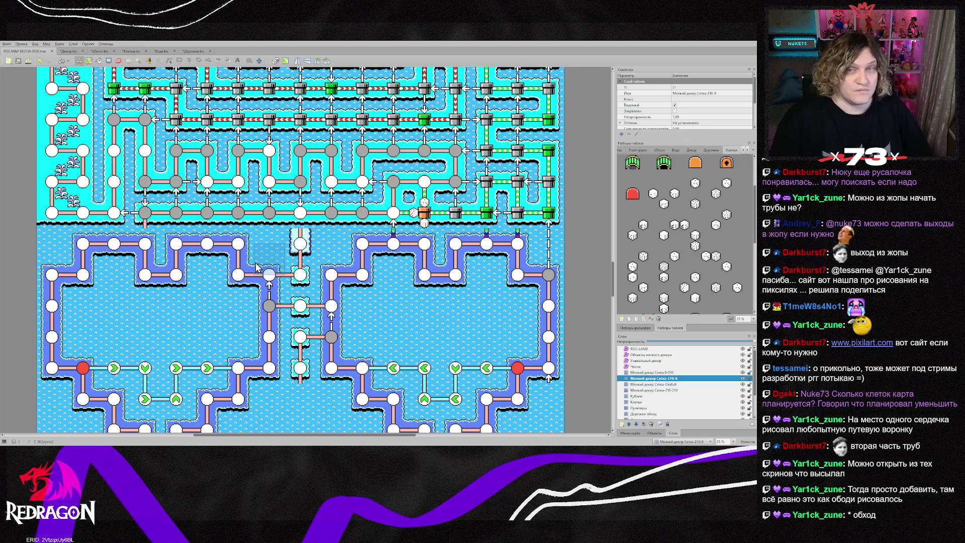
scroll(256, 267, up, 2)
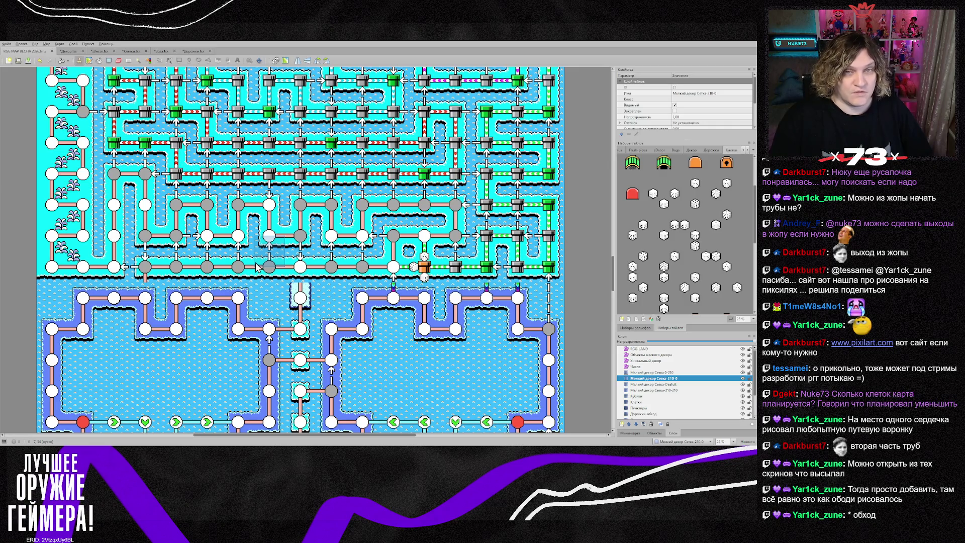
scroll(257, 267, up, 2)
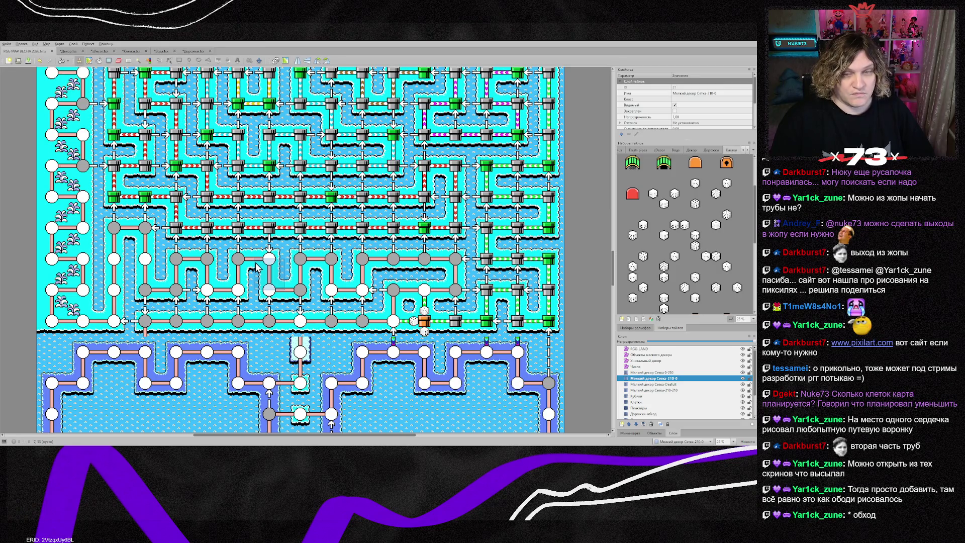
scroll(256, 267, up, 2)
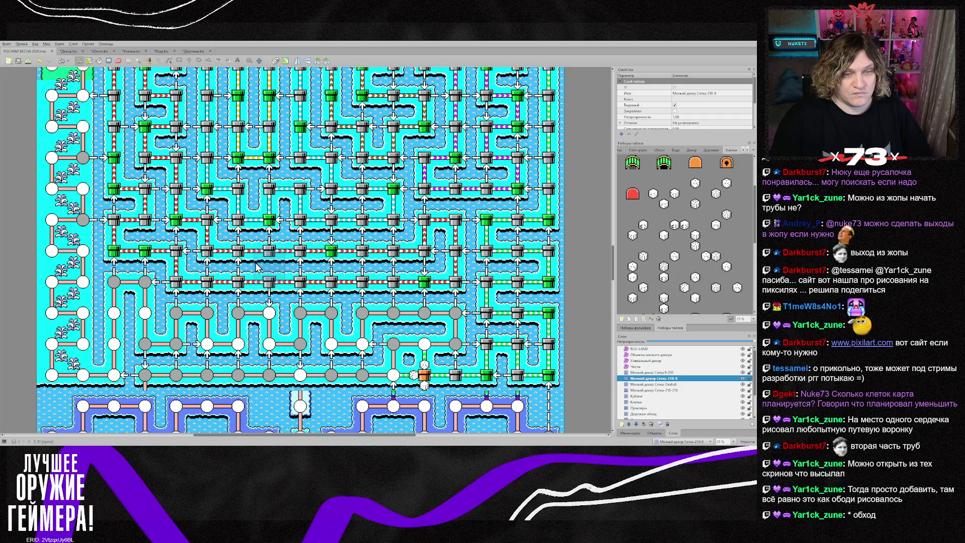
scroll(256, 267, down, 2)
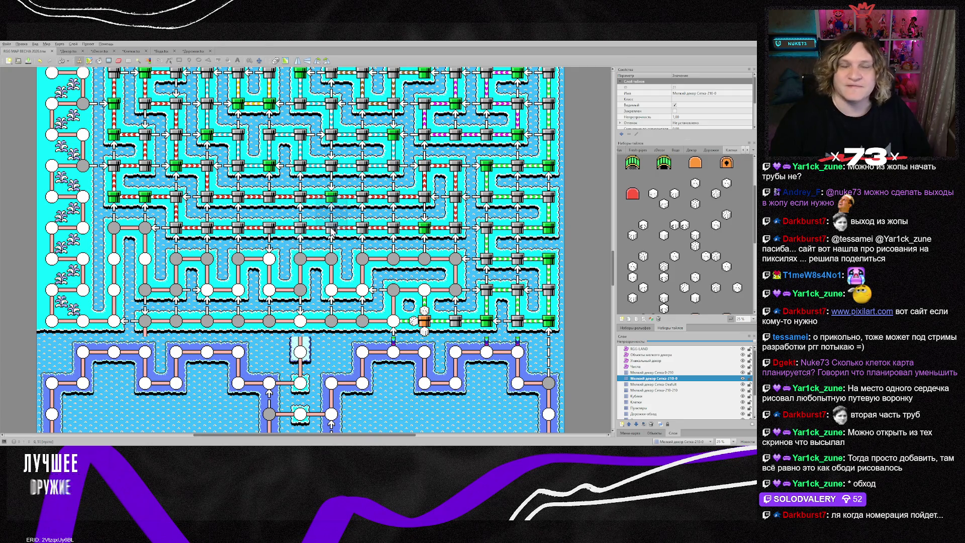
scroll(237, 222, up, 15)
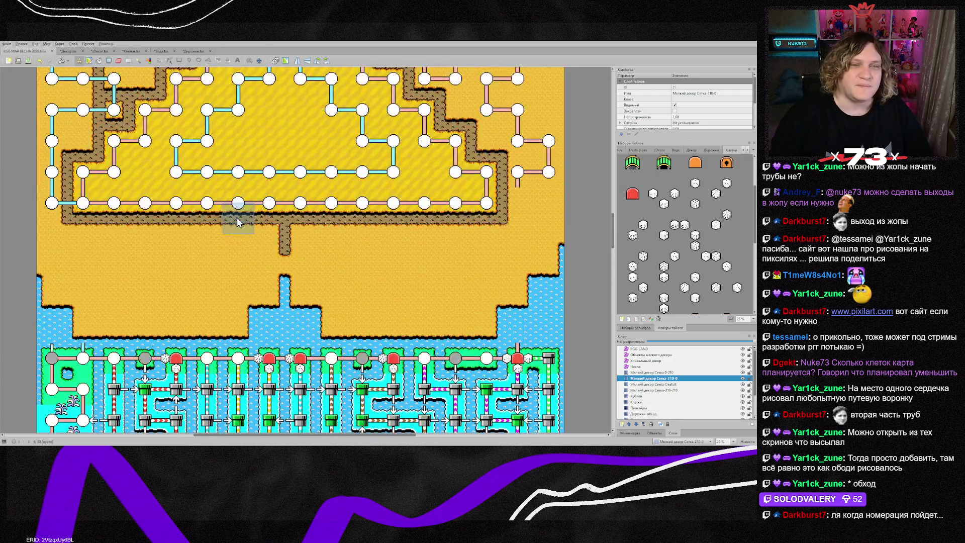
scroll(237, 217, up, 5)
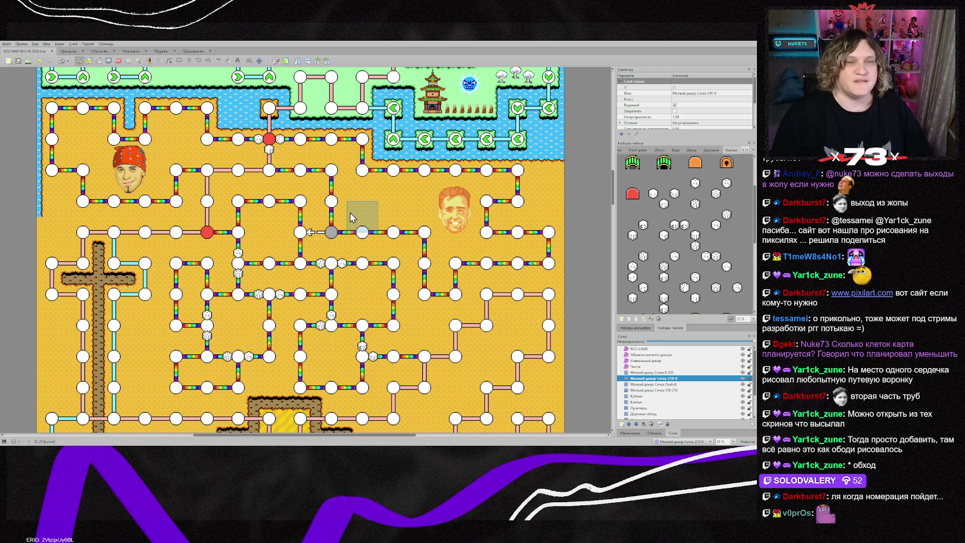
scroll(363, 235, up, 15)
scroll(364, 236, up, 15)
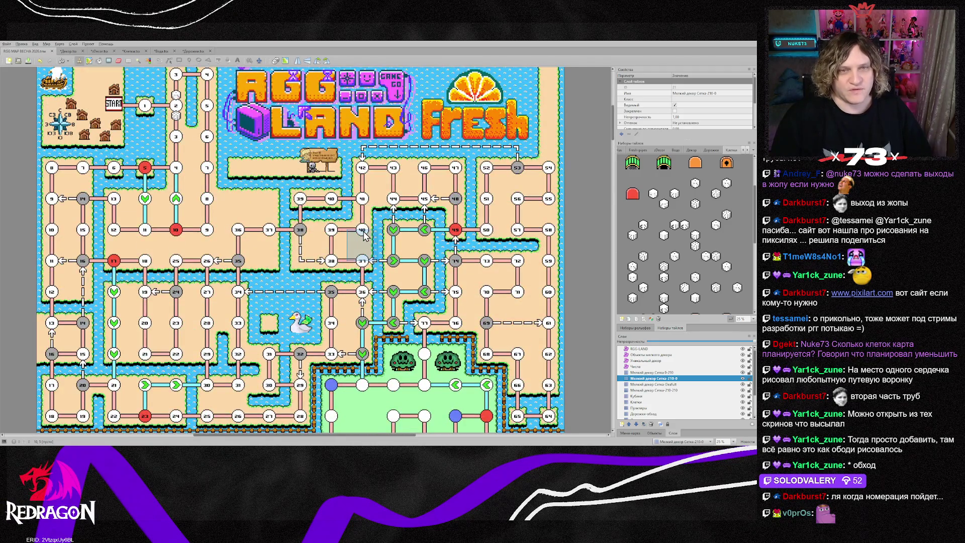
scroll(364, 235, up, 3)
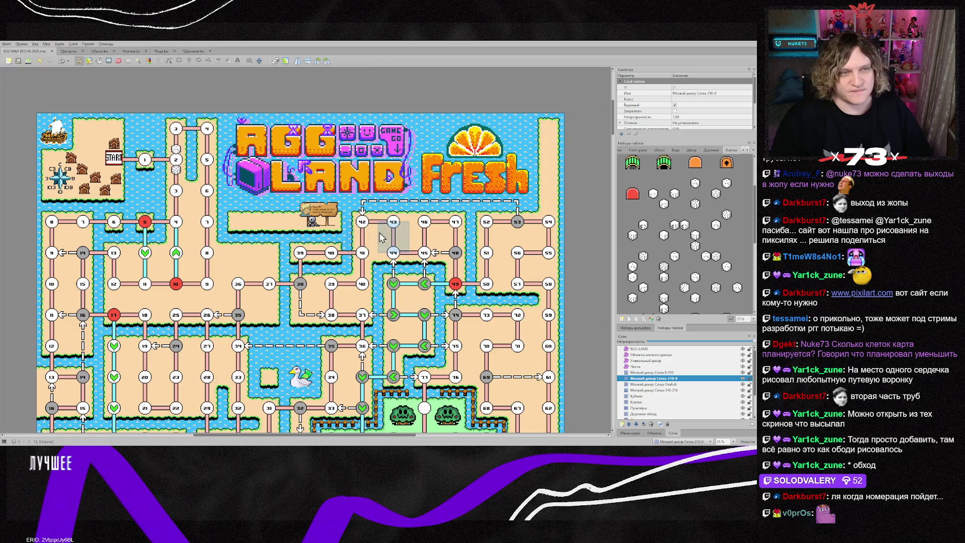
scroll(387, 236, down, 15)
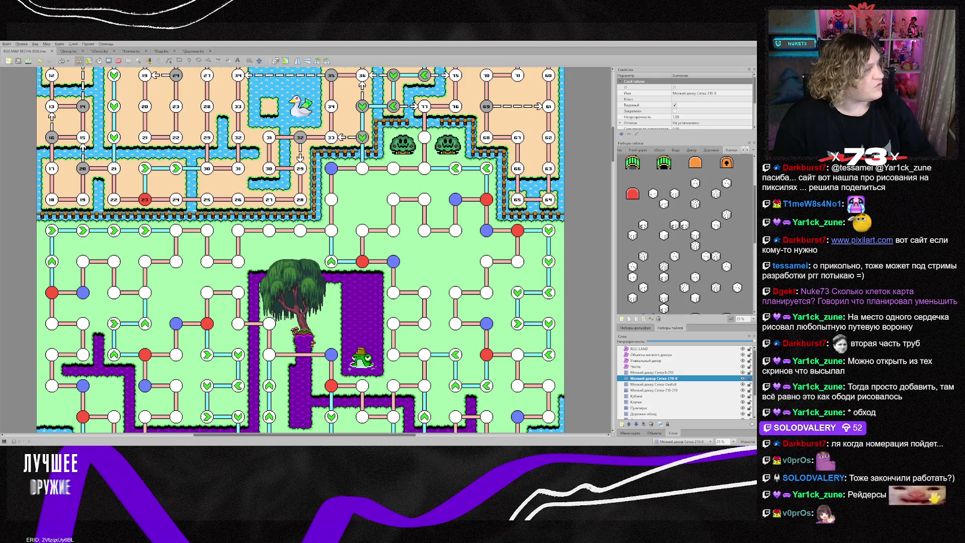
scroll(332, 245, down, 5)
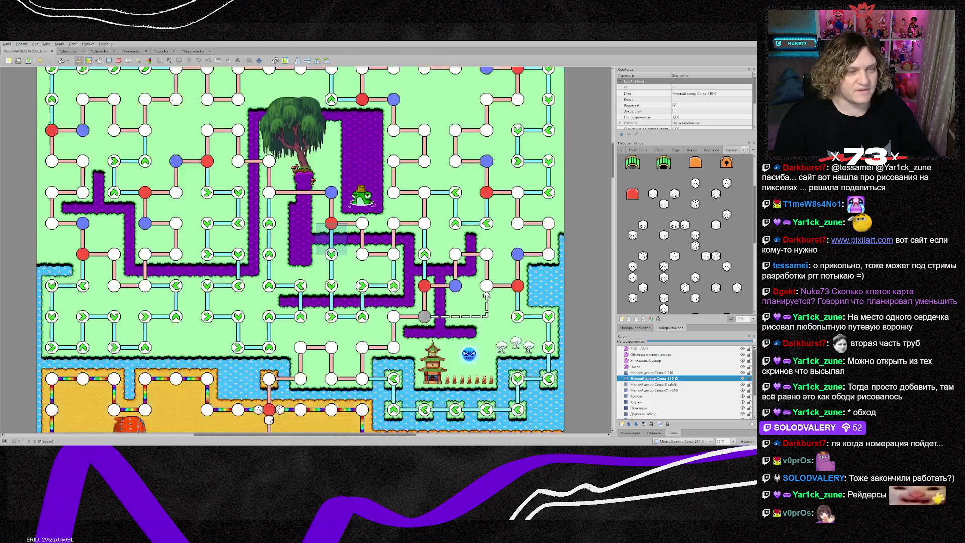
scroll(301, 239, down, 4)
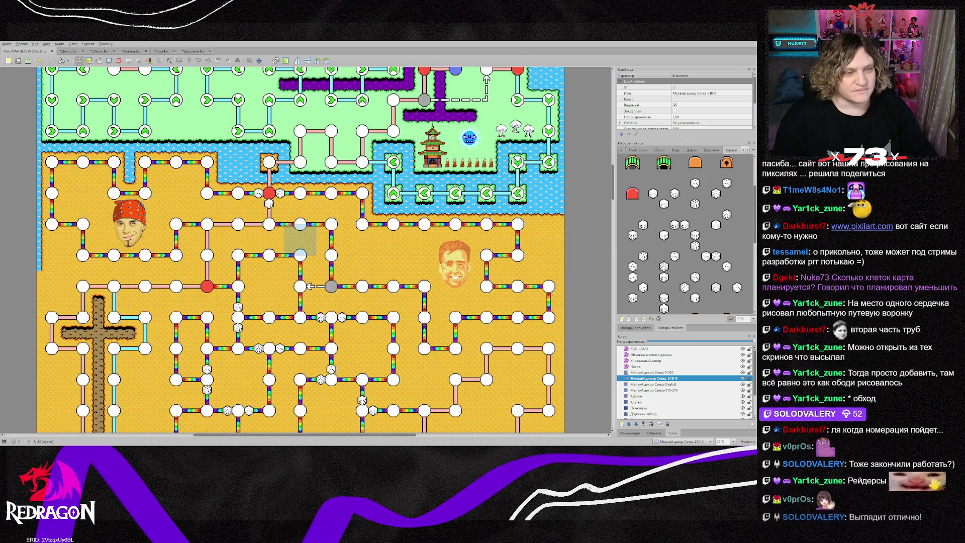
scroll(362, 302, down, 5)
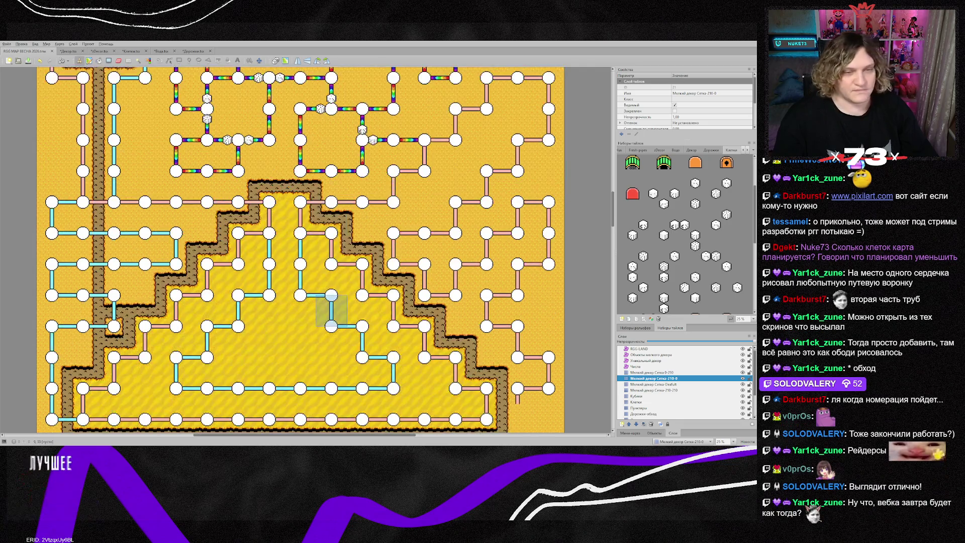
scroll(331, 303, down, 5)
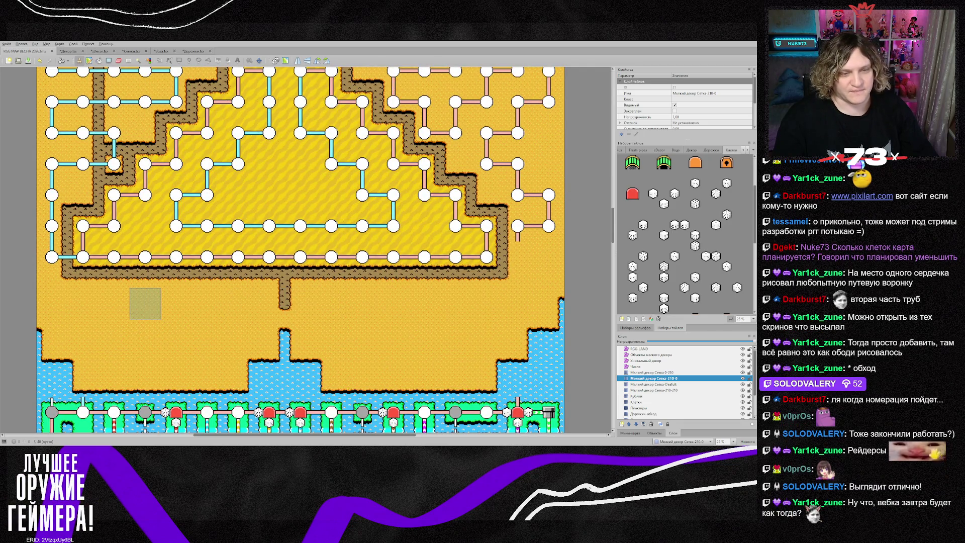
scroll(300, 335, down, 10)
scroll(332, 314, down, 15)
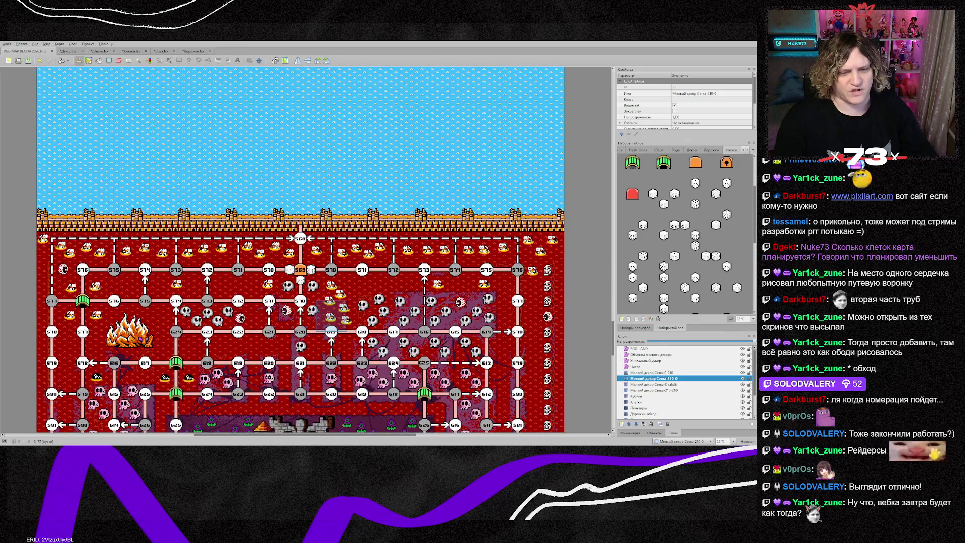
scroll(331, 314, down, 5)
scroll(301, 107, up, 15)
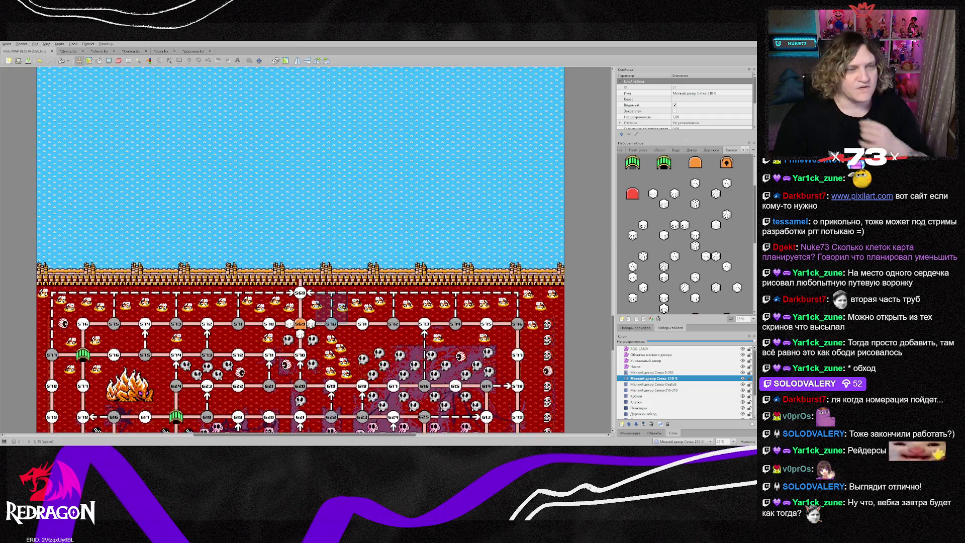